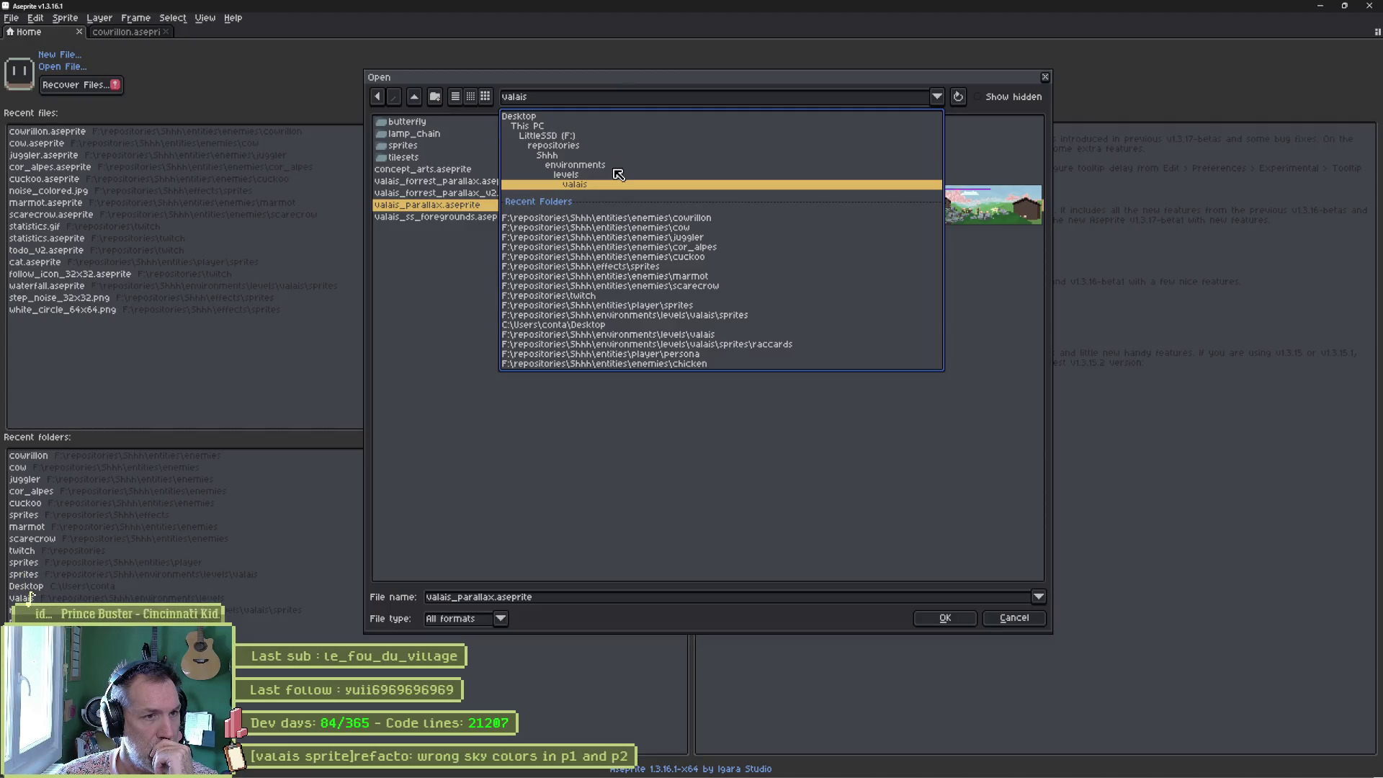
# Open valais_parallax.aseprite from valais/sprites and enlarge the timeline panel.
pyautogui.click(417, 318)
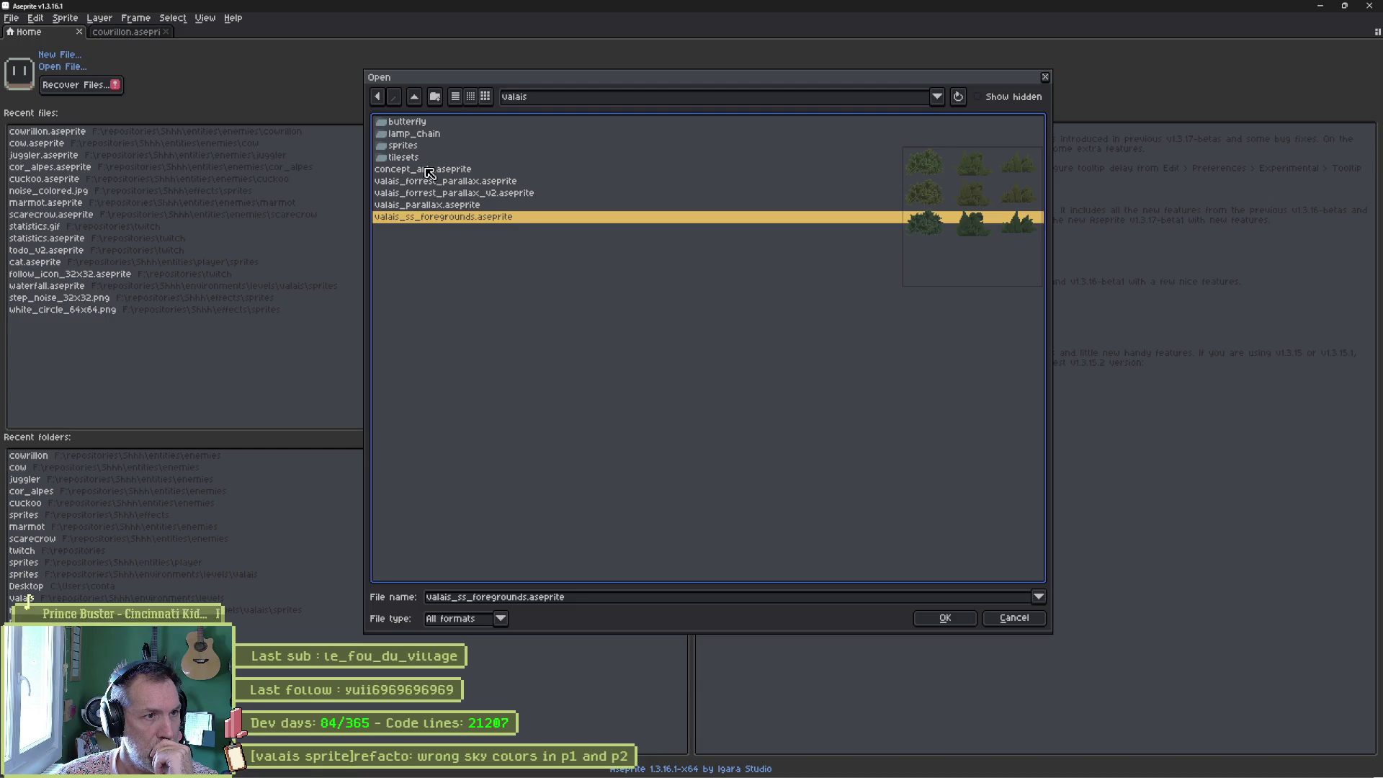
pyautogui.doubleClick(420, 146)
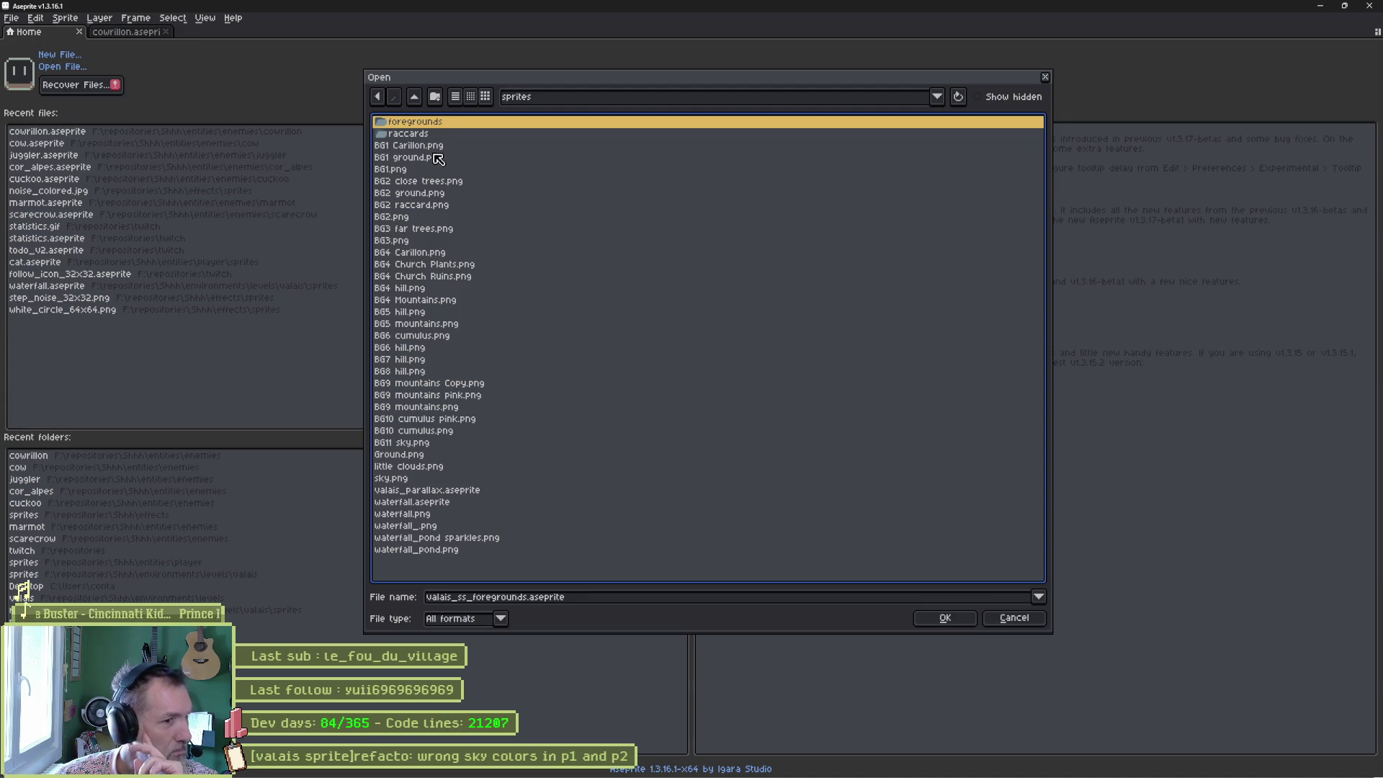
pyautogui.click(447, 492)
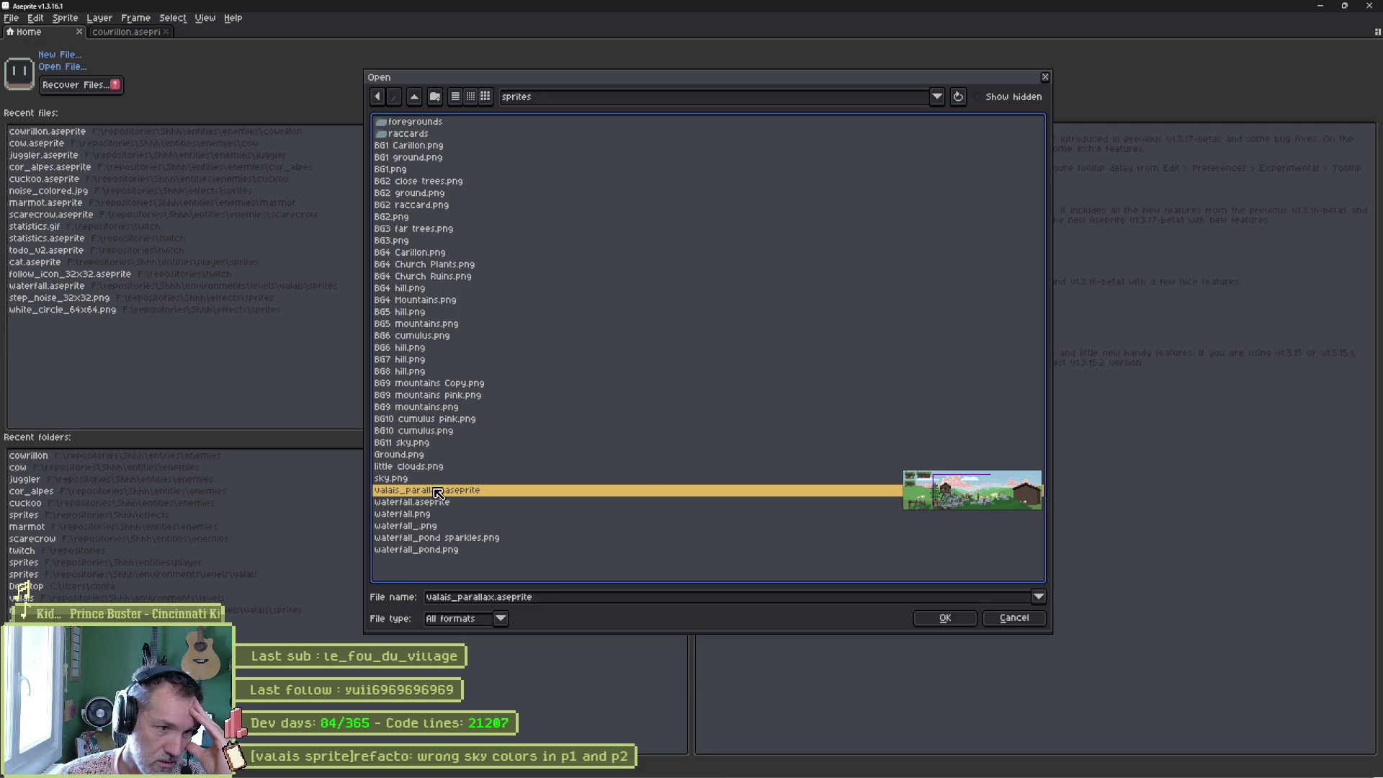
pyautogui.click(953, 621)
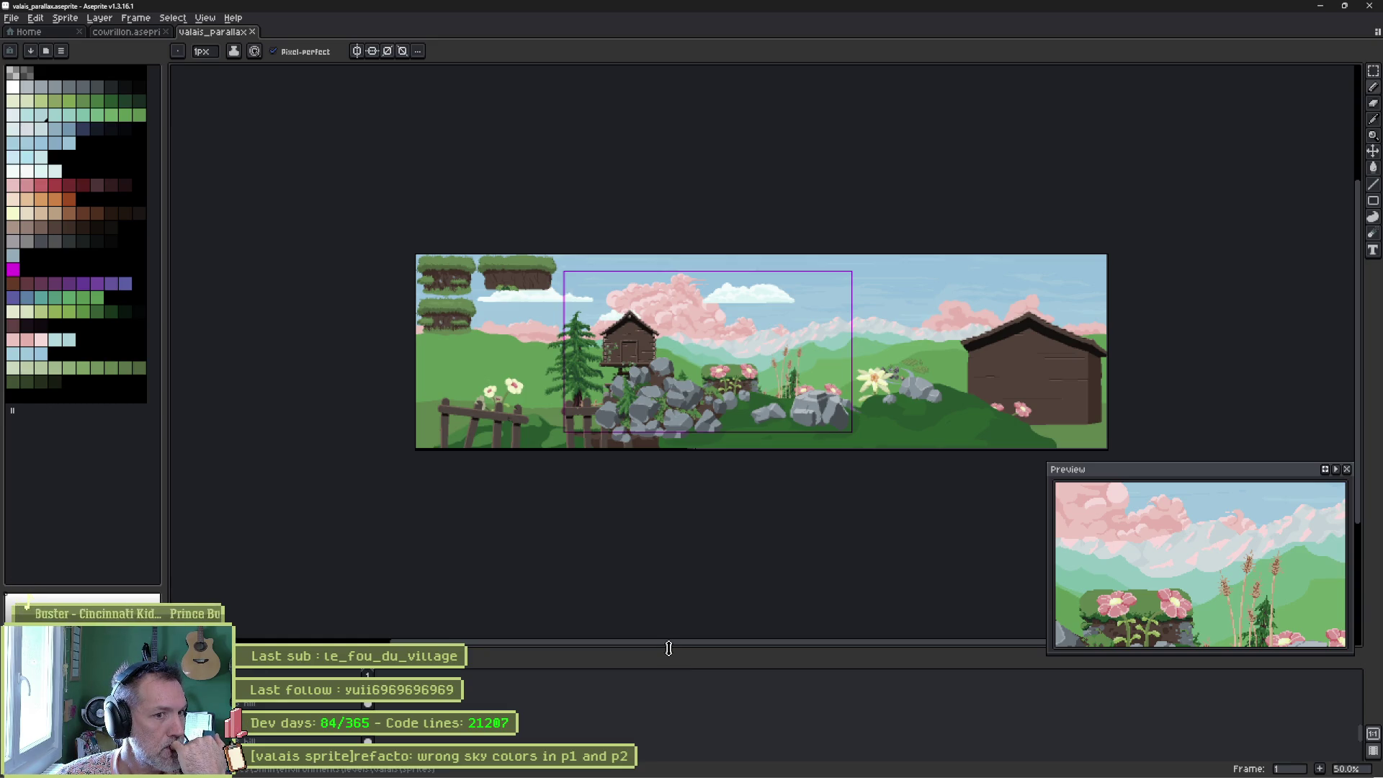
pyautogui.moveTo(669, 649); pyautogui.dragTo(667, 624)
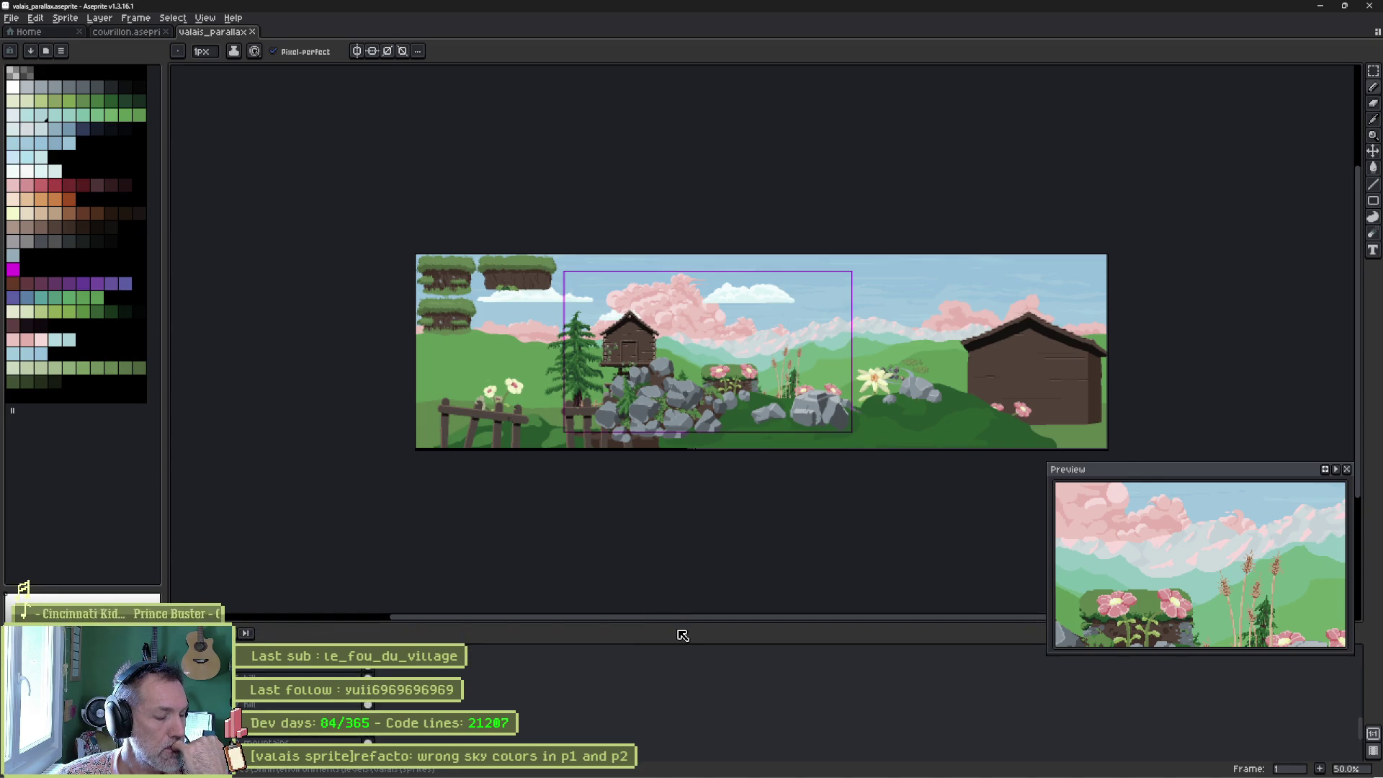
# In Godot's FileSystem, collapse entities, expand levels to scroll through valais, then return to Aseprite.
pyautogui.moveTo(763, 766)
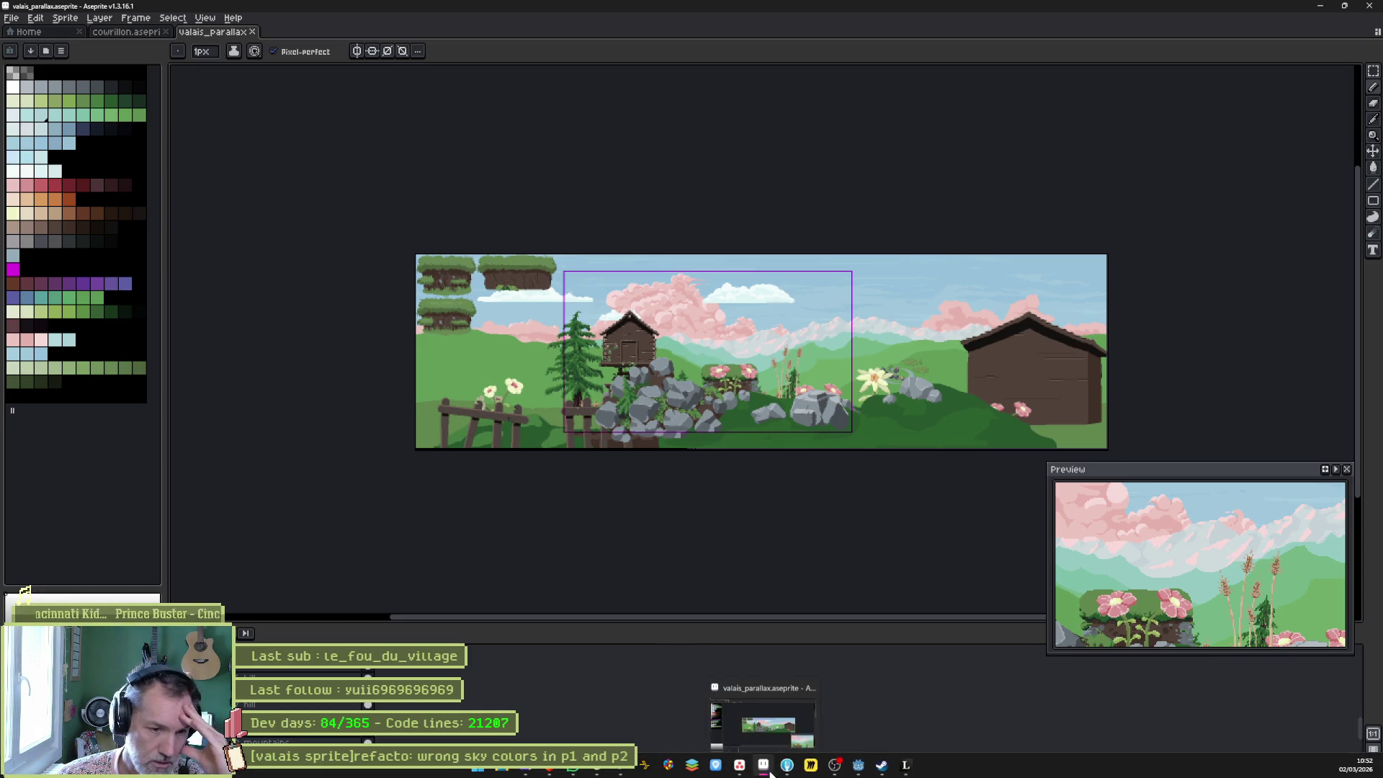
pyautogui.click(858, 766)
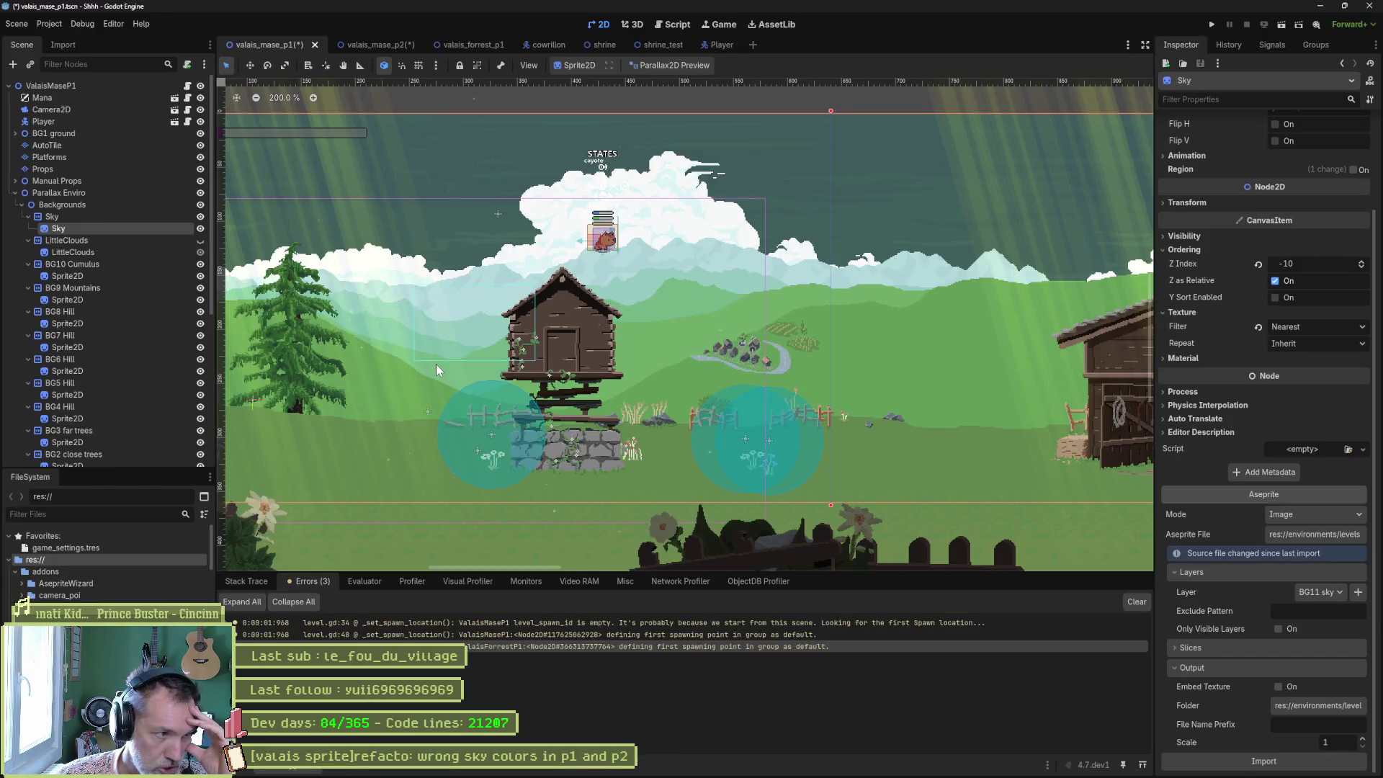
pyautogui.scroll(-5, 27, 599)
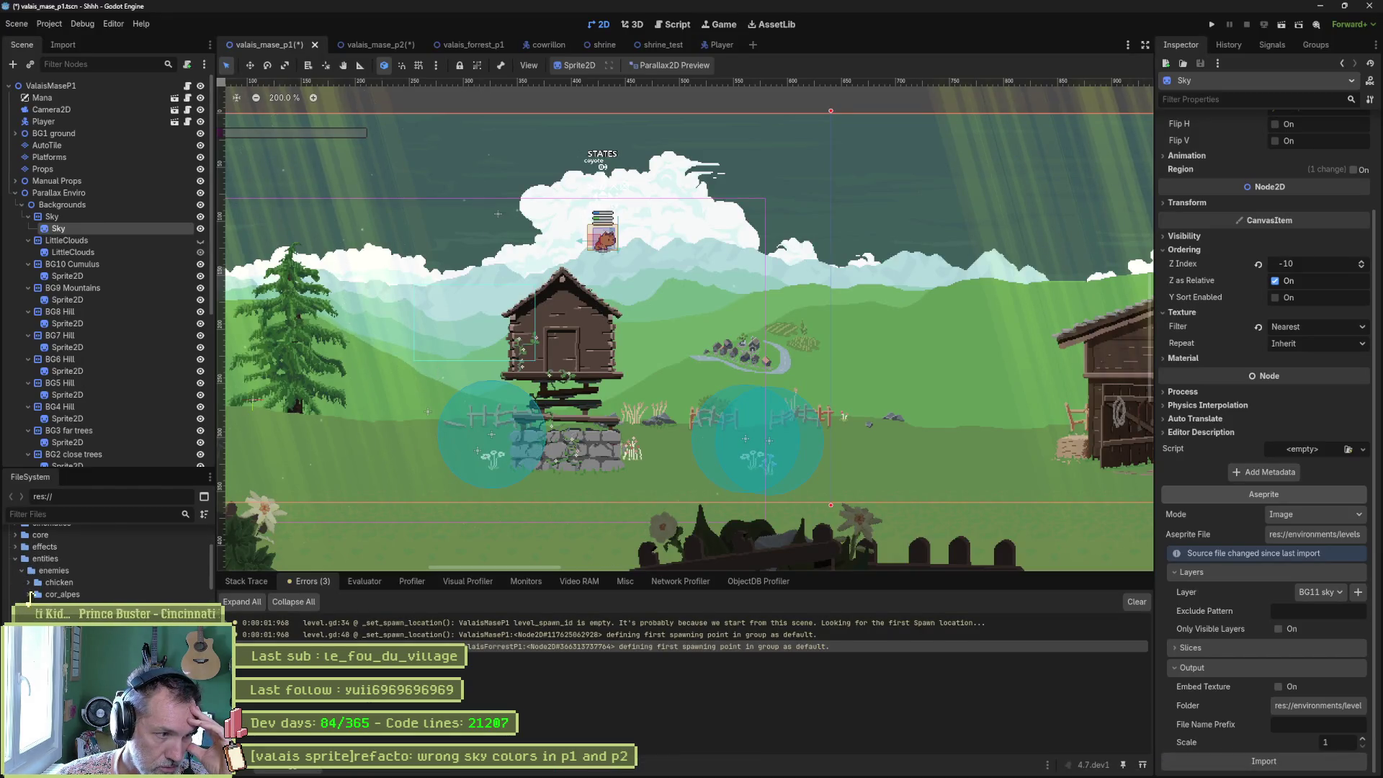
pyautogui.click(15, 559)
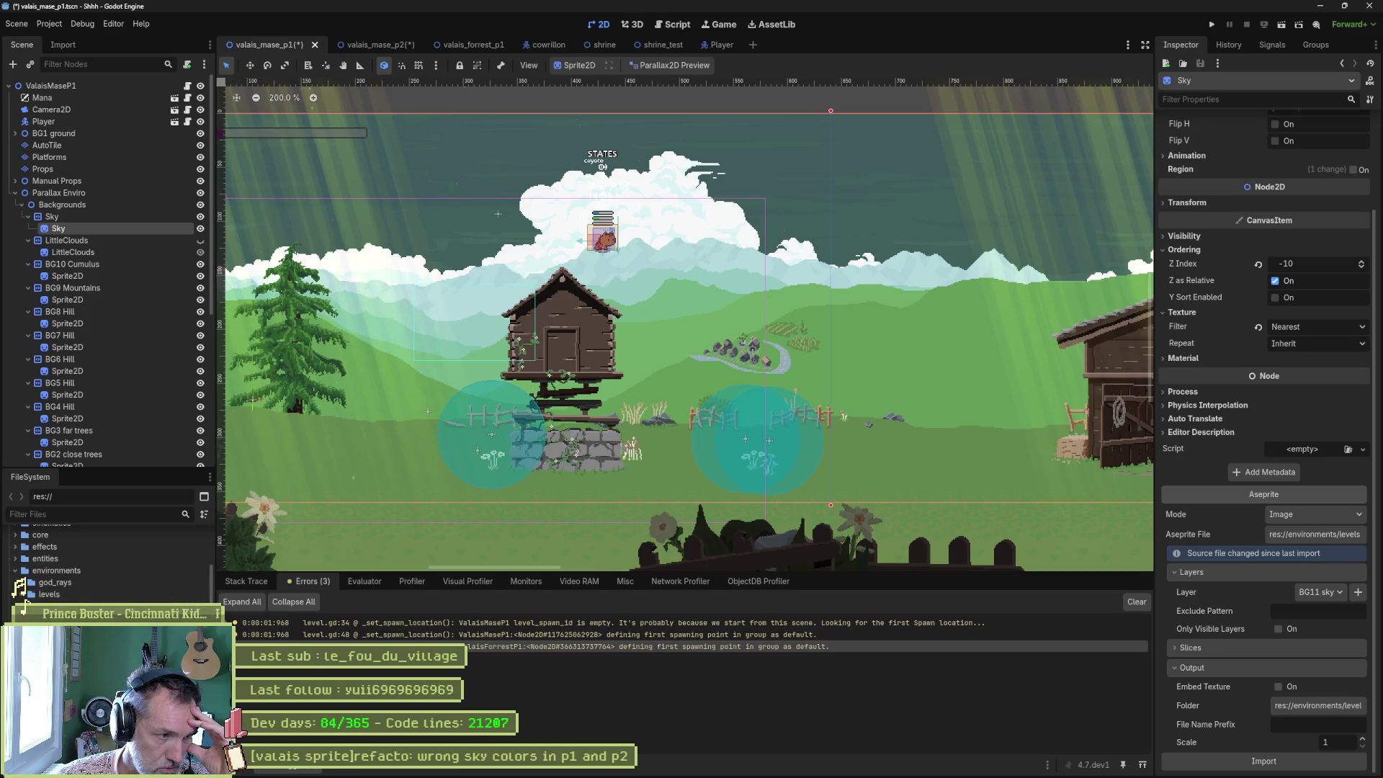
pyautogui.click(23, 595)
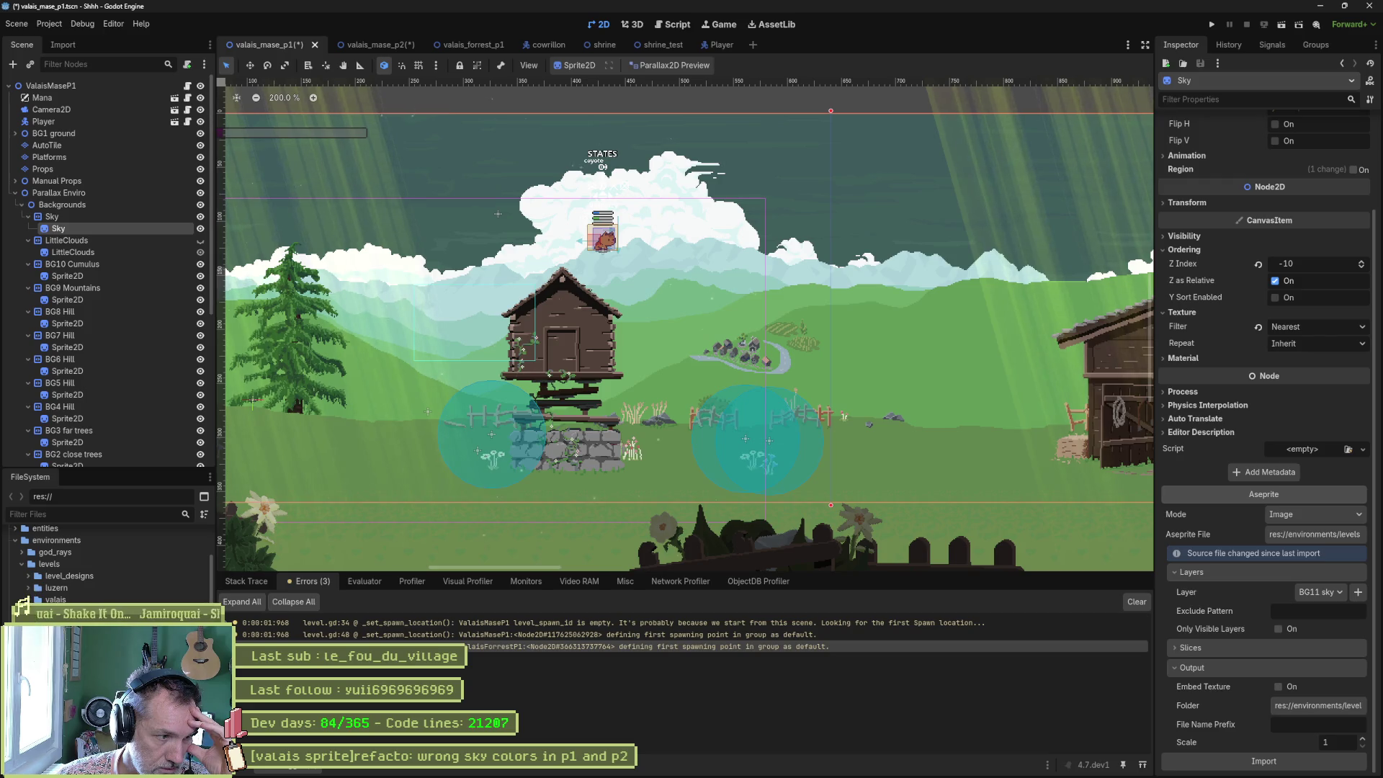
pyautogui.scroll(-5, 108, 562)
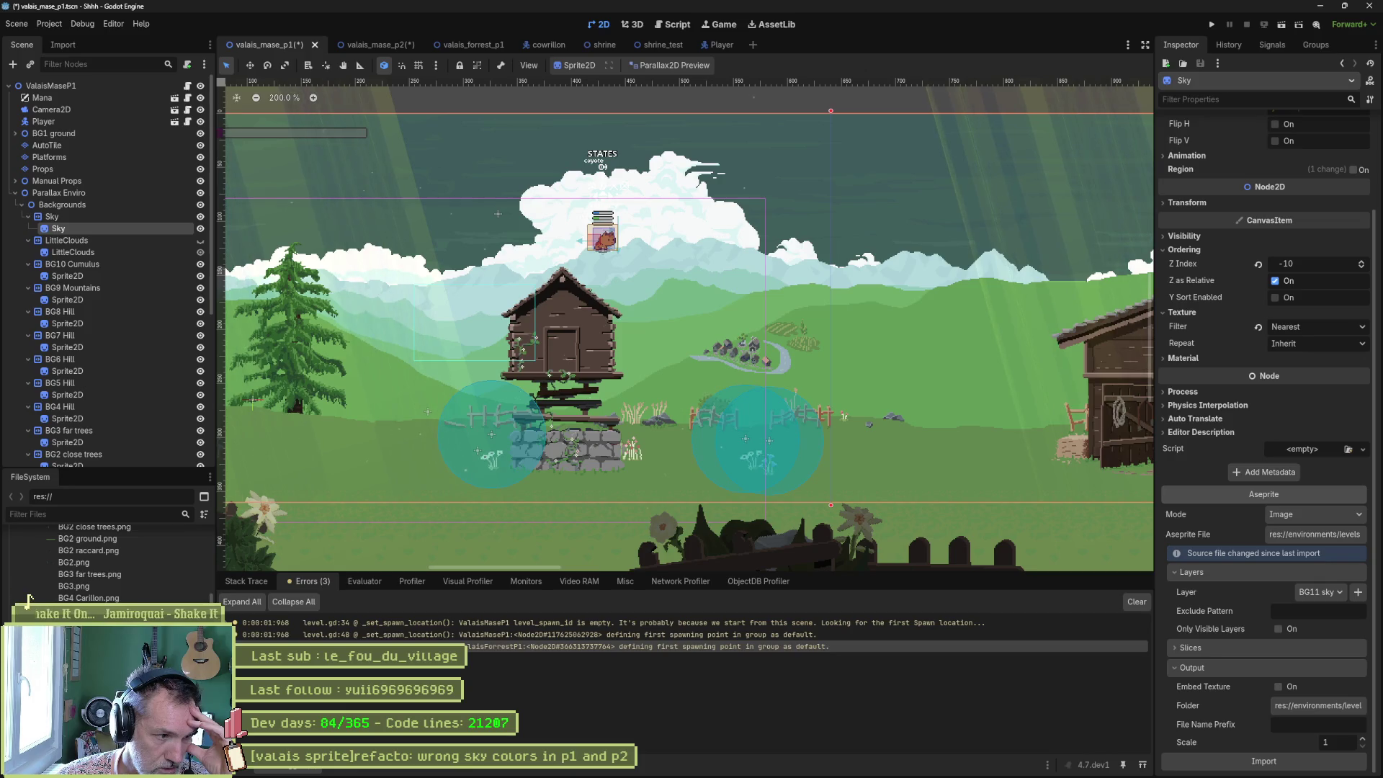
pyautogui.scroll(-2, 108, 562)
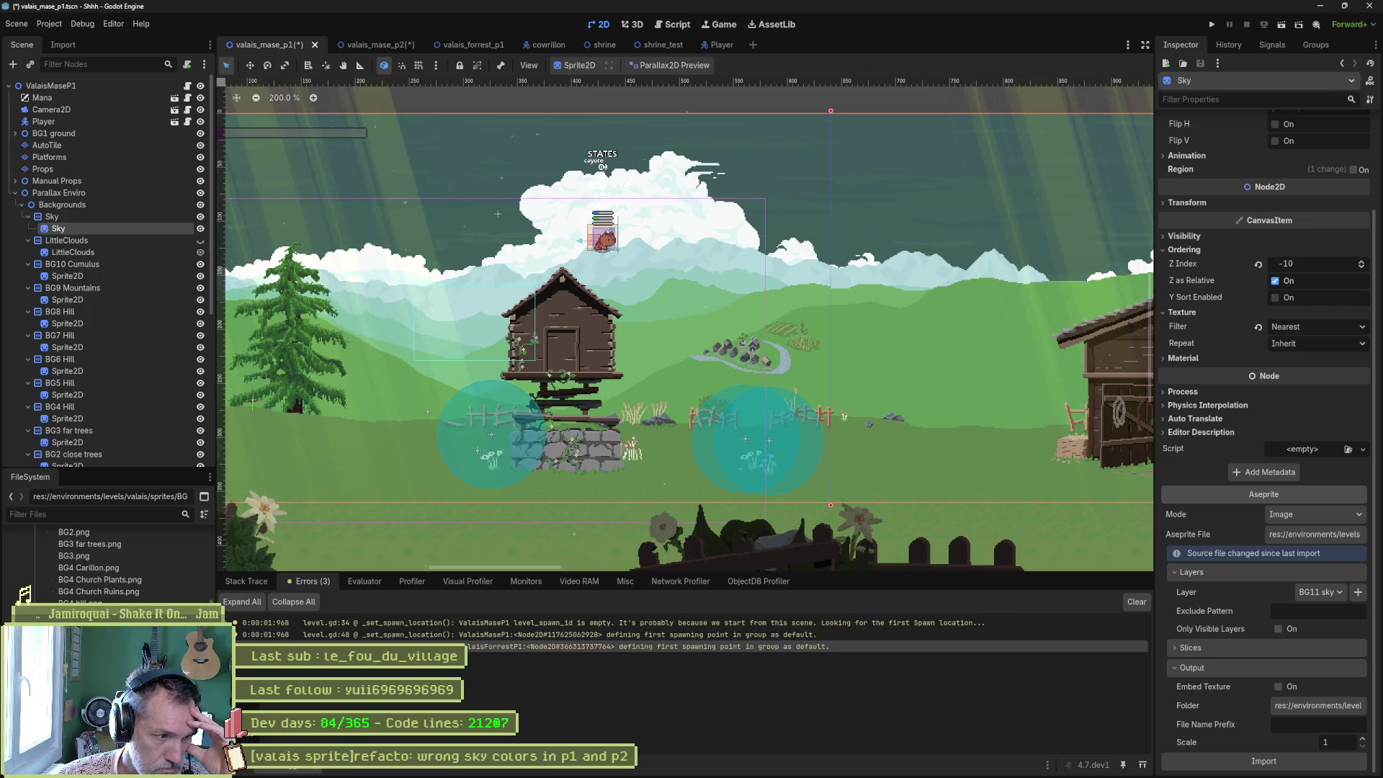
pyautogui.scroll(-2, 108, 562)
pyautogui.scroll(5, 108, 562)
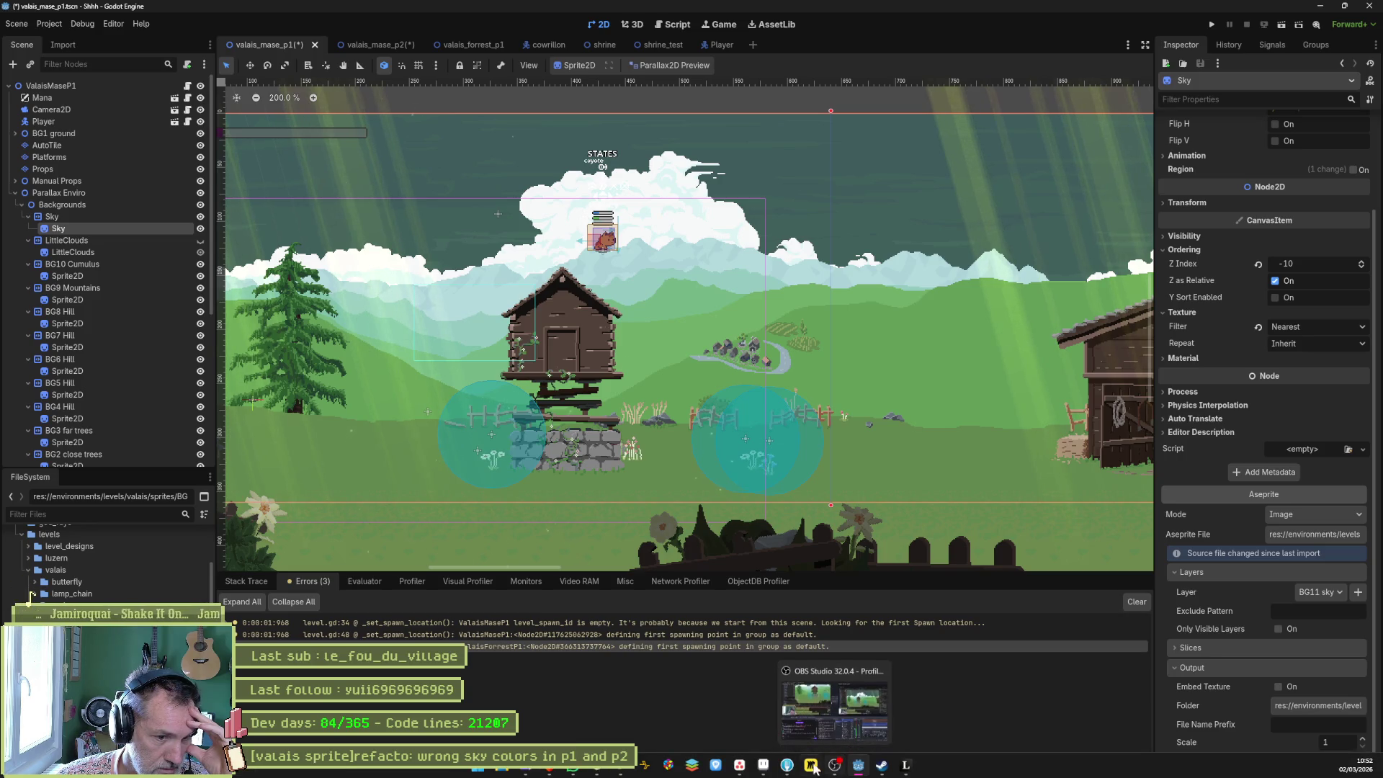
pyautogui.click(812, 767)
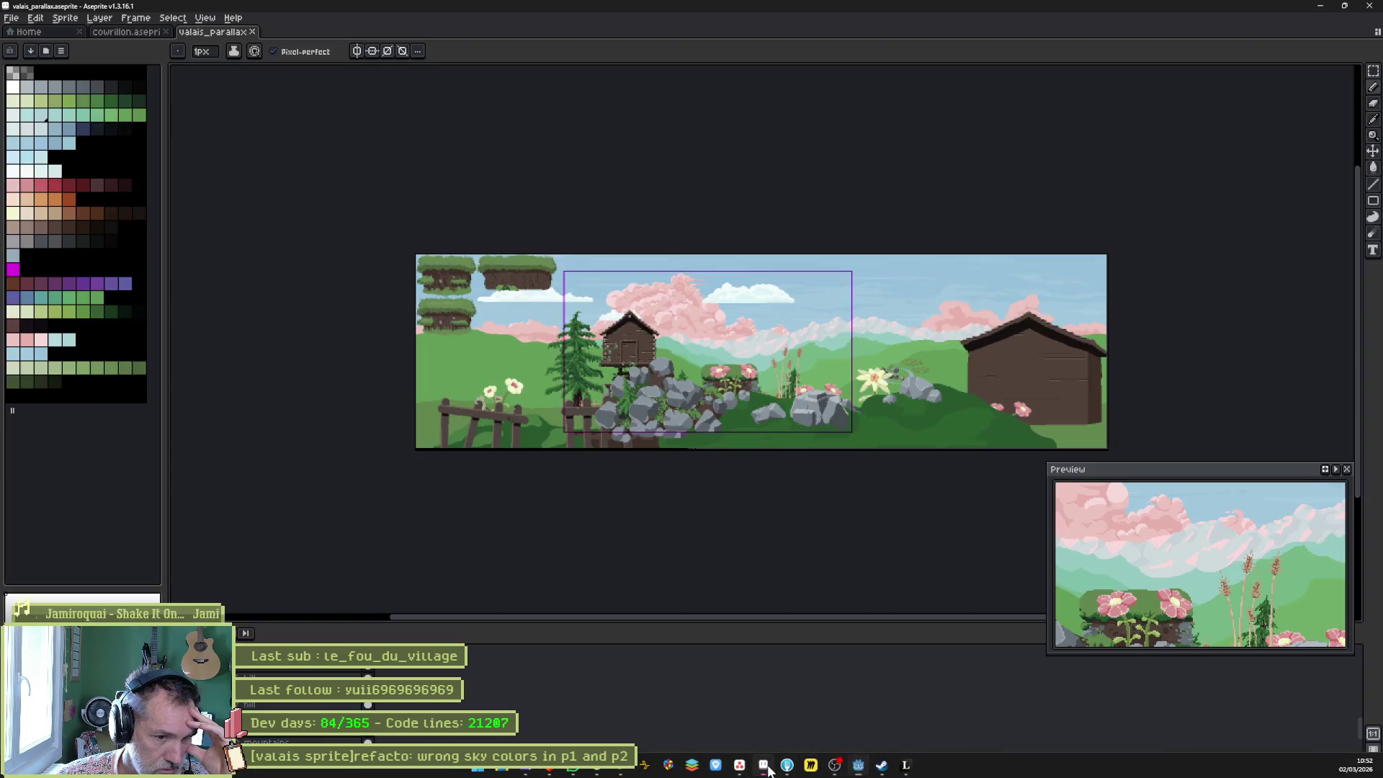
# From Aseprite's Home page, open the Open File dialog and jump to the valais folder.
pyautogui.click(128, 35)
pyautogui.click(33, 35)
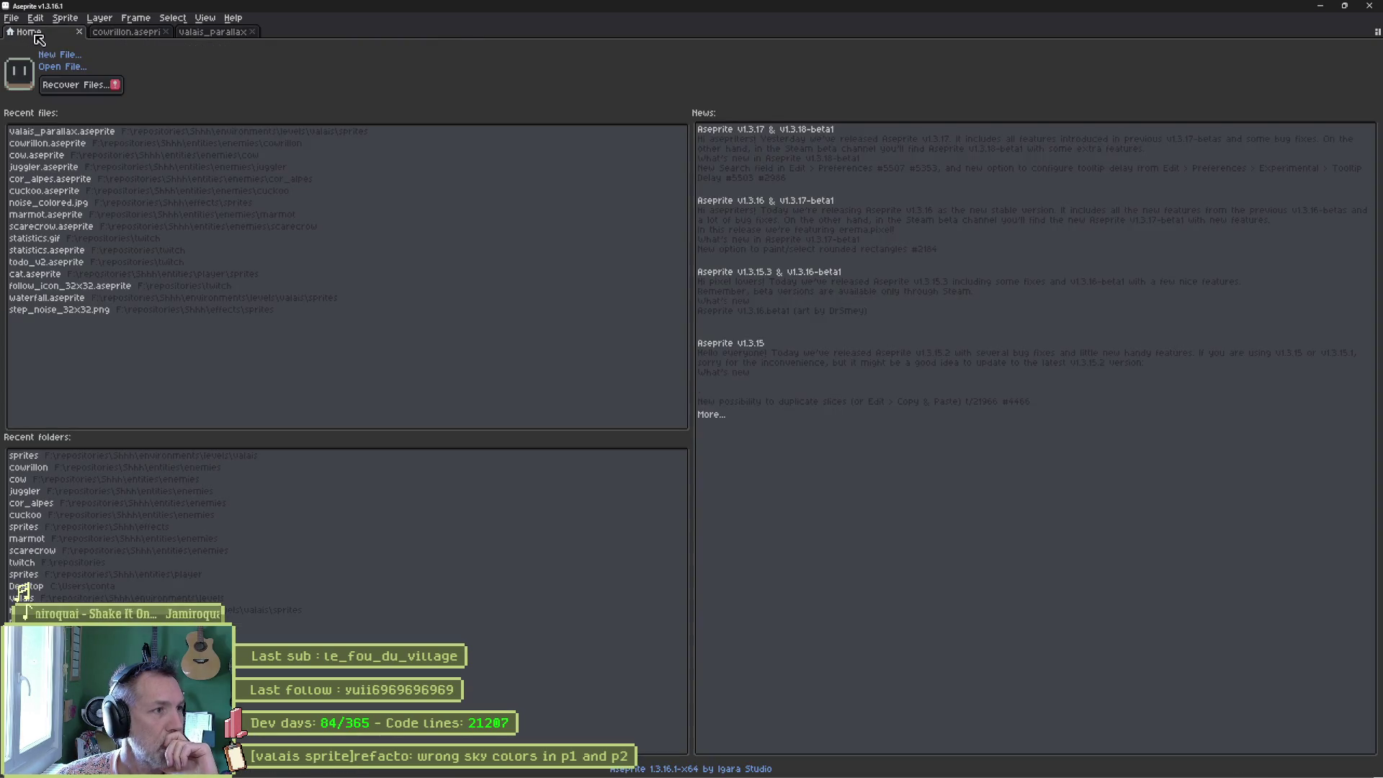
pyautogui.click(71, 68)
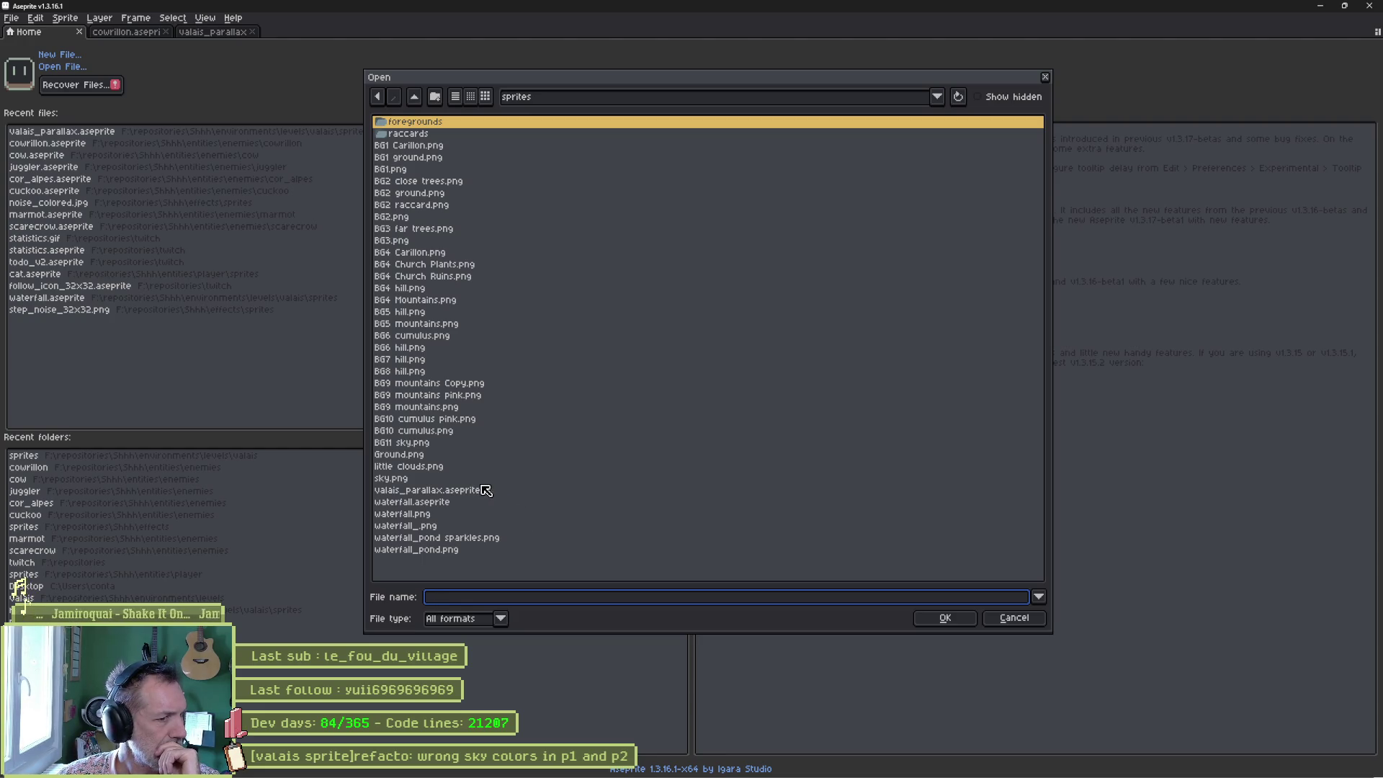
pyautogui.click(448, 491)
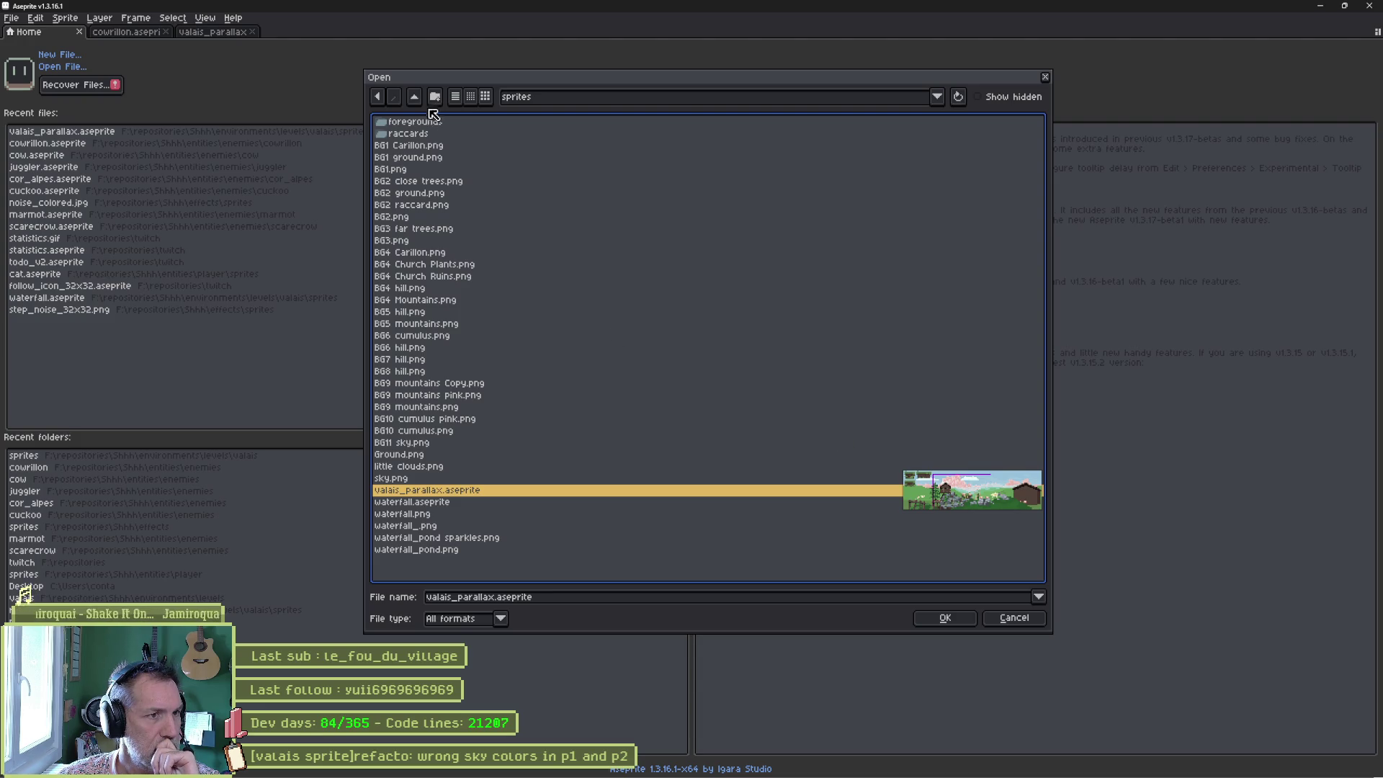
pyautogui.click(561, 100)
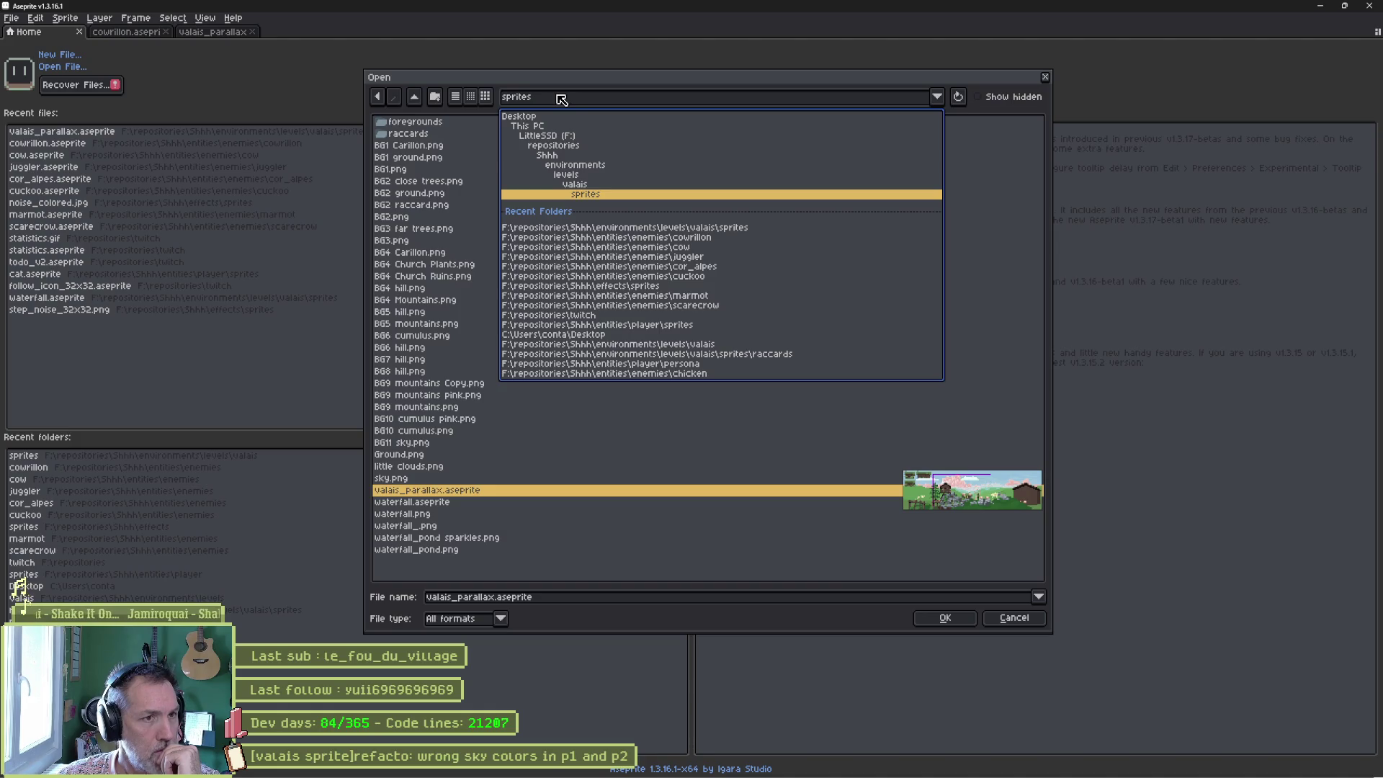
pyautogui.click(588, 185)
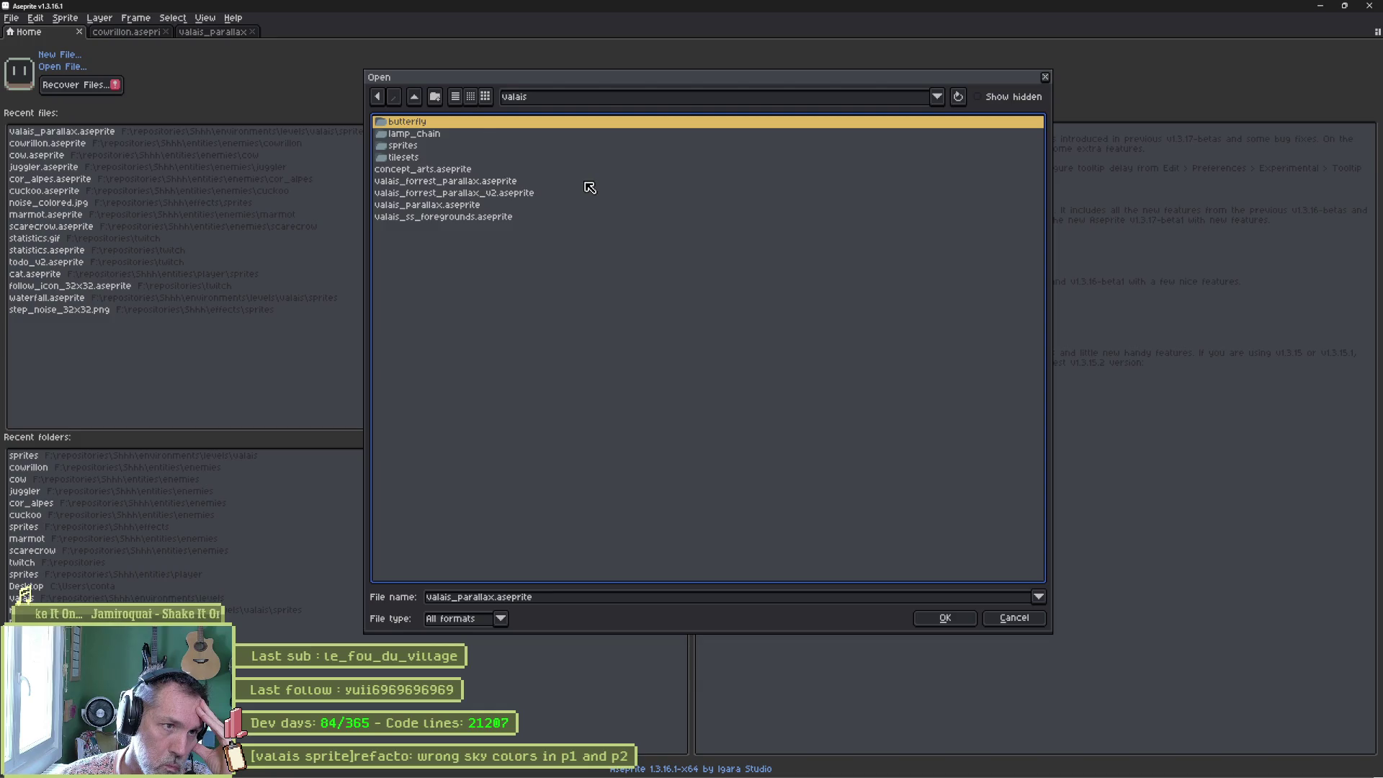
# Go up to the Shhh project folder, then back down through environments, levels and valais.
pyautogui.click(415, 97)
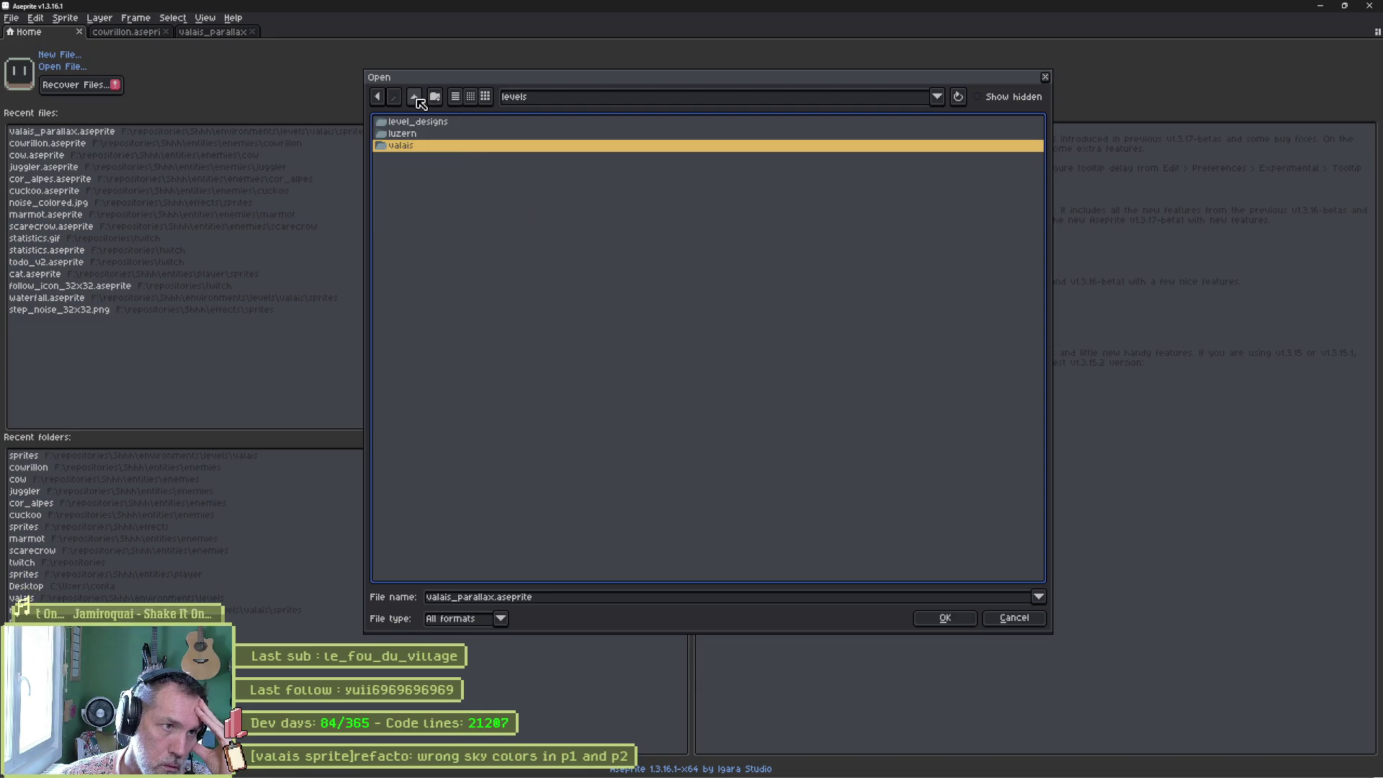
pyautogui.click(415, 99)
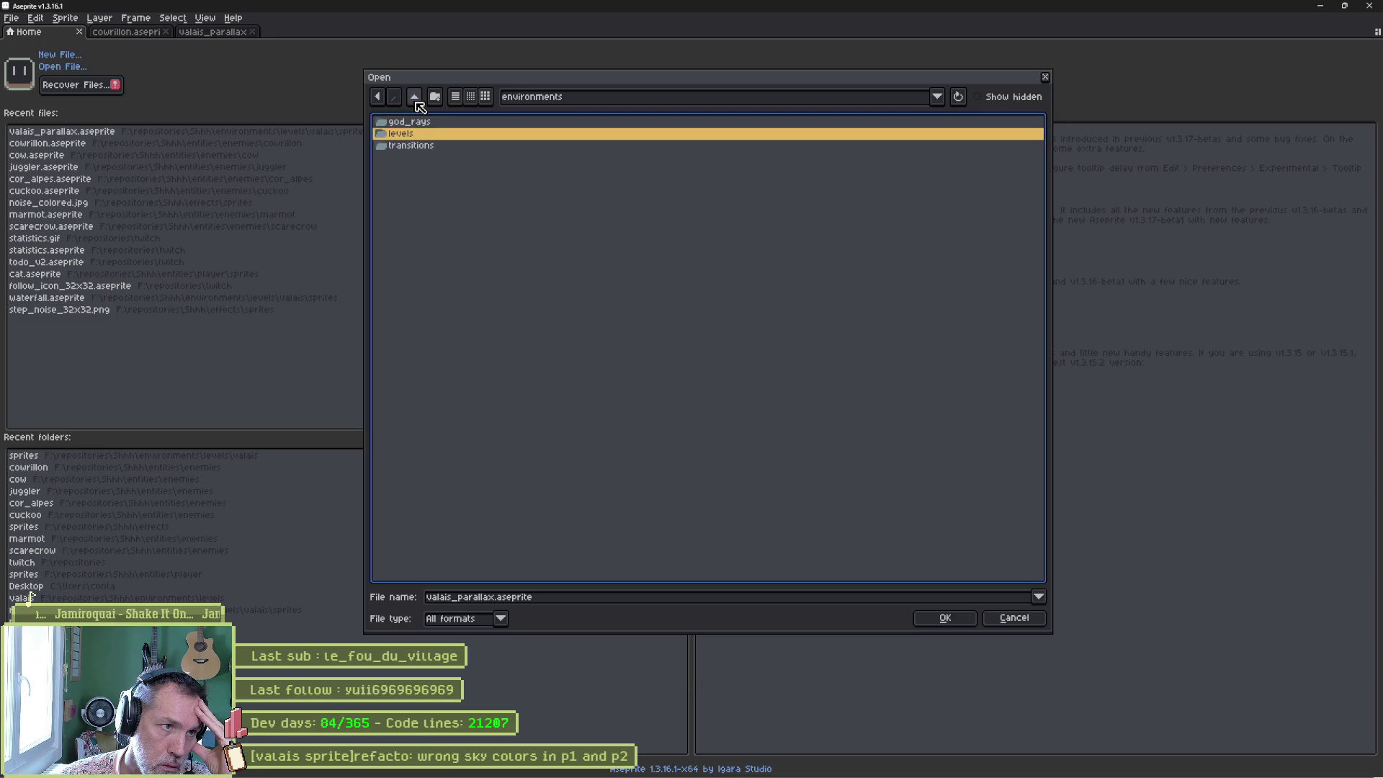
pyautogui.click(416, 99)
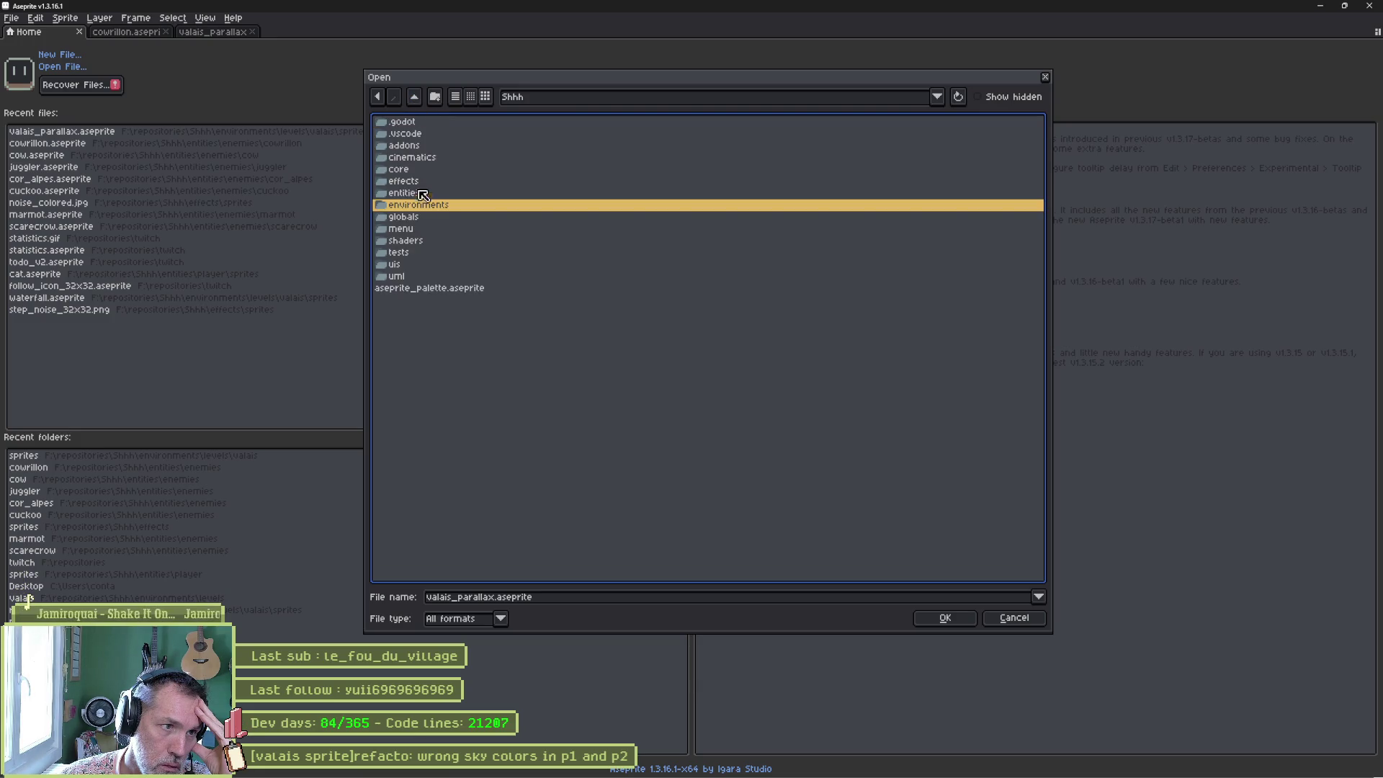
pyautogui.doubleClick(426, 208)
pyautogui.doubleClick(410, 134)
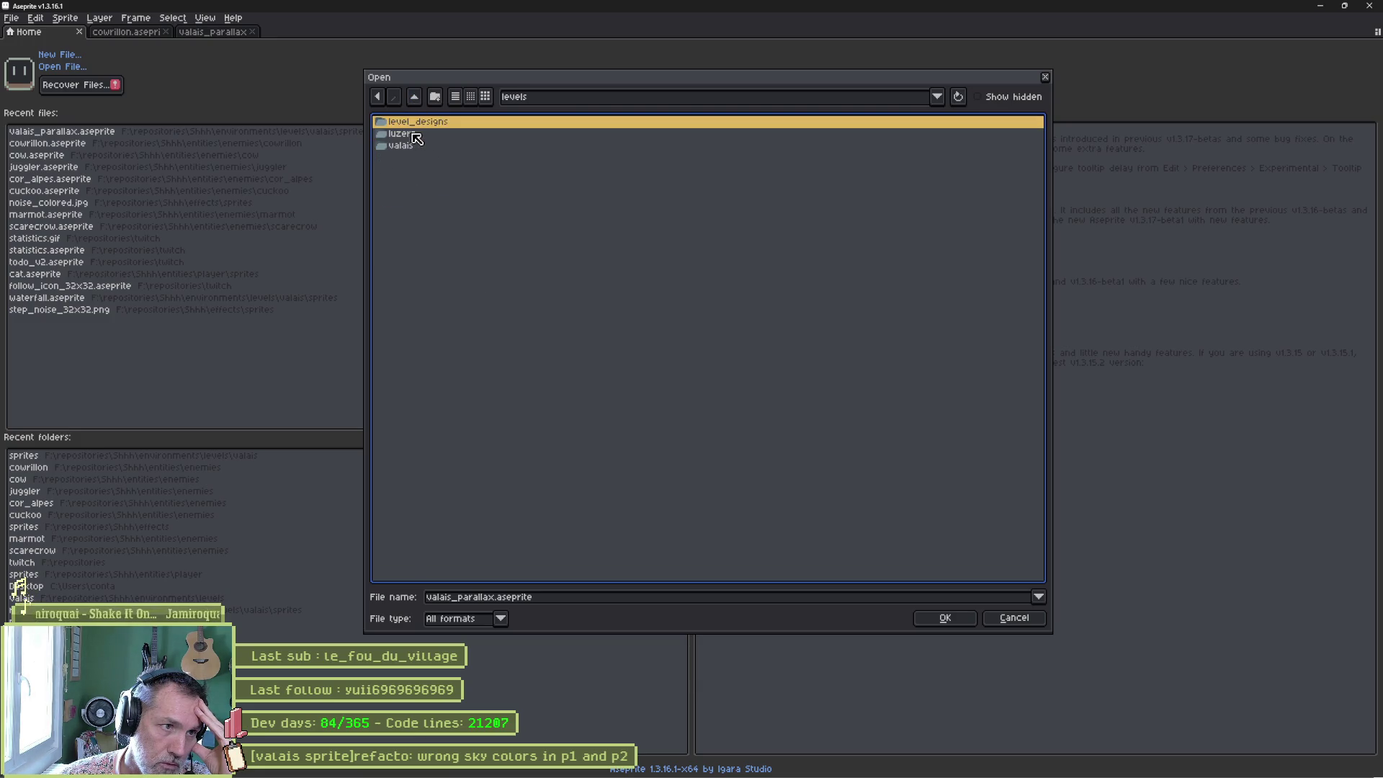
pyautogui.doubleClick(424, 146)
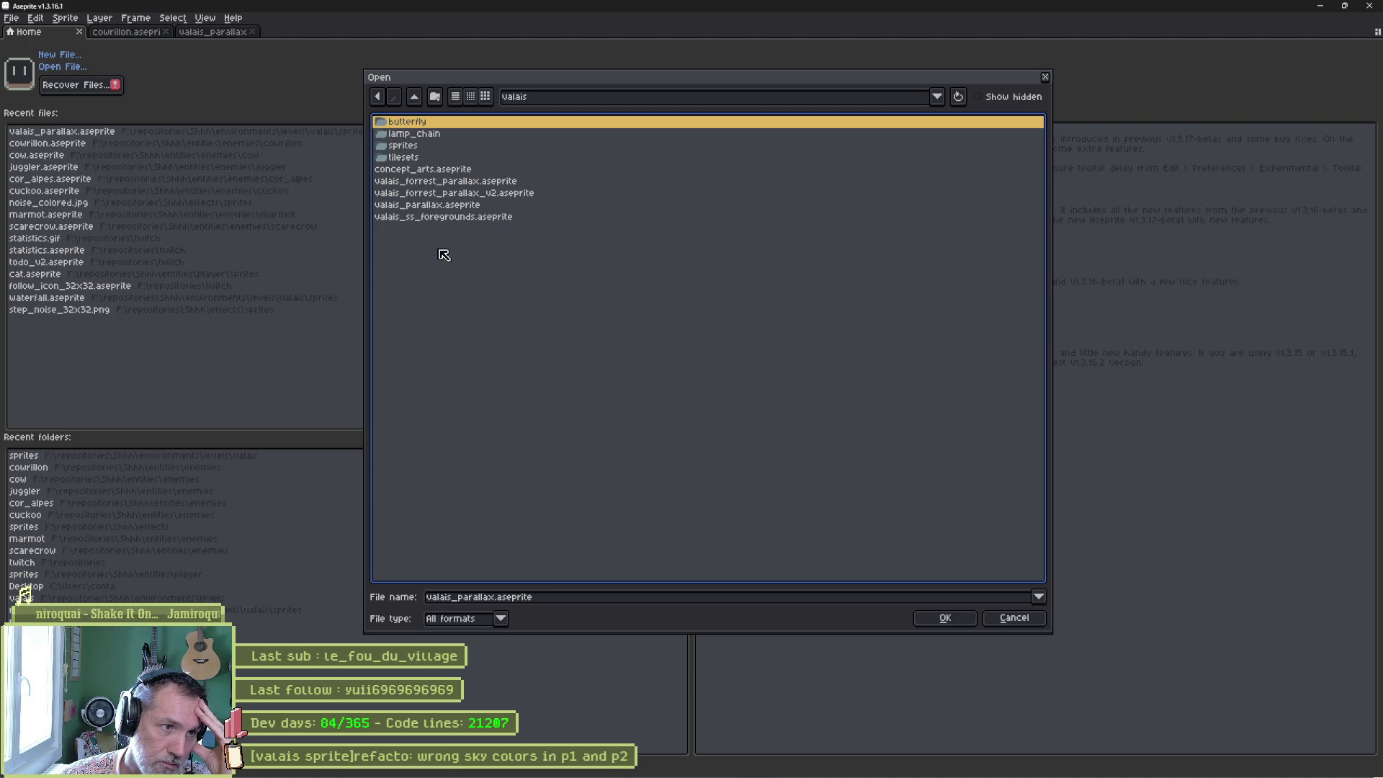
# Preview the valais forest and foreground files, then select valais_parallax.aseprite in sprites.
pyautogui.click(442, 183)
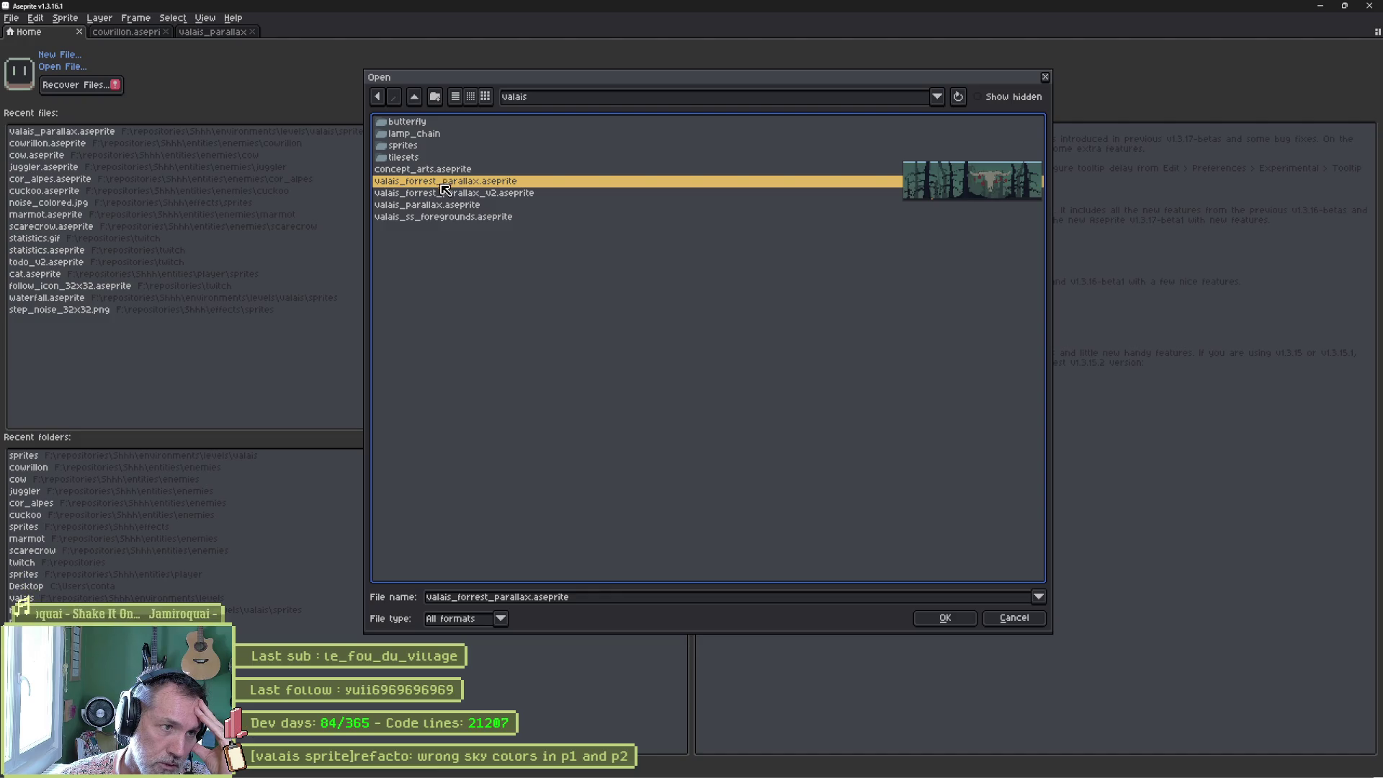
pyautogui.click(458, 195)
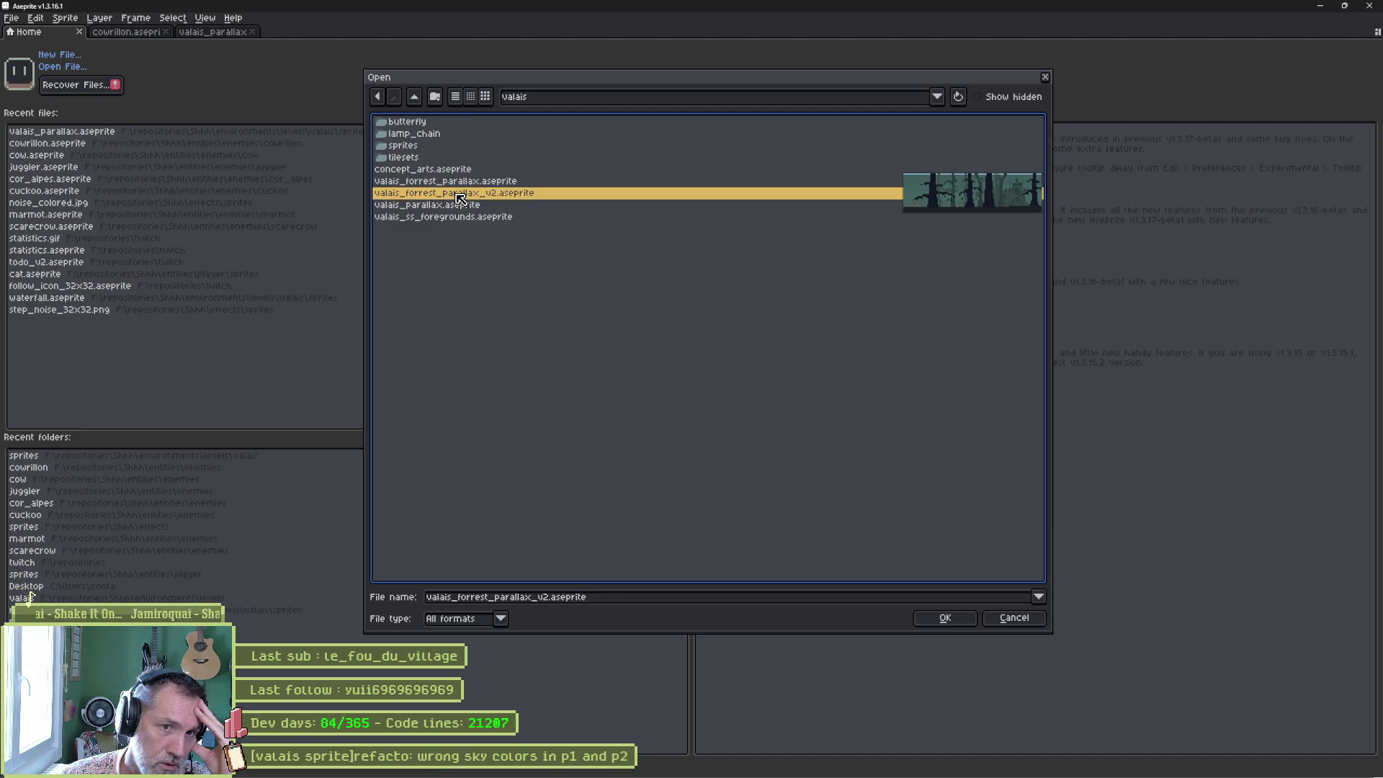
pyautogui.click(455, 183)
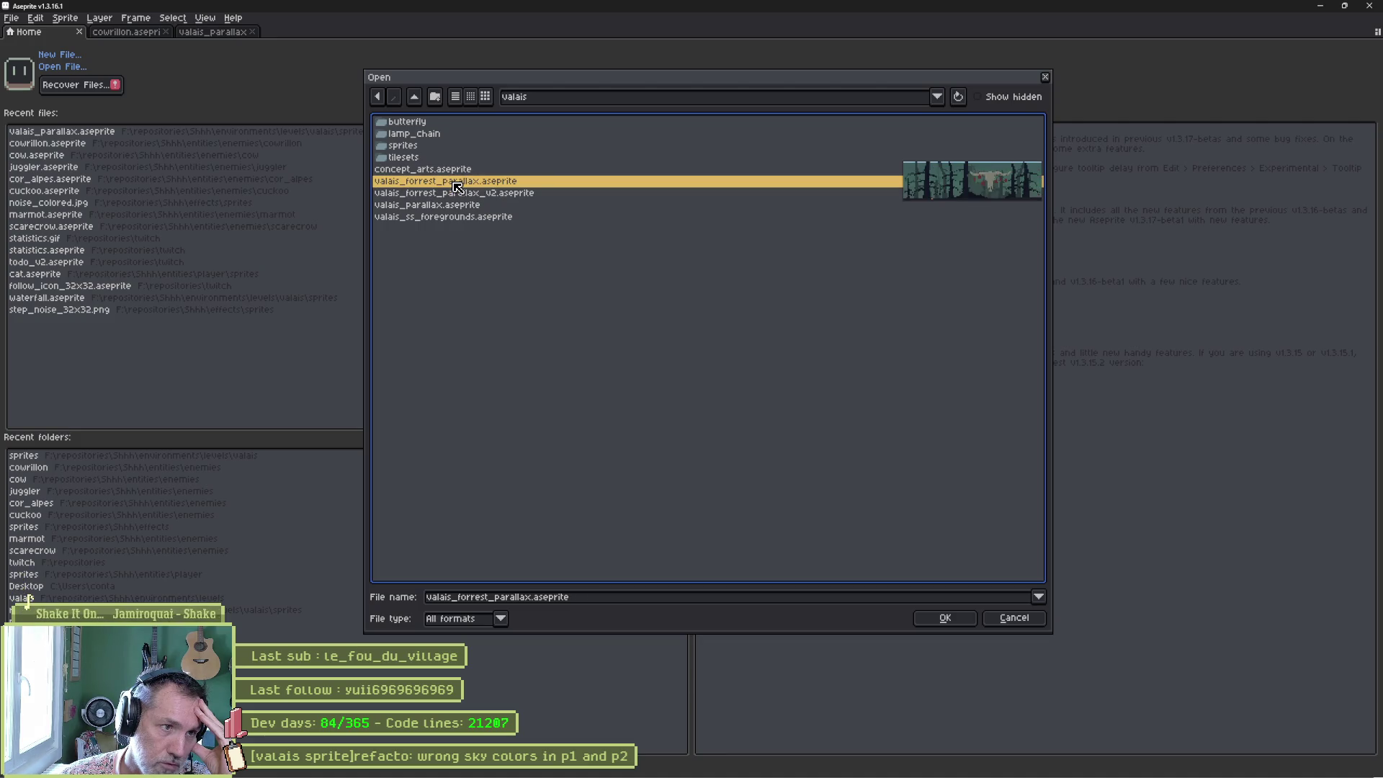
pyautogui.click(455, 217)
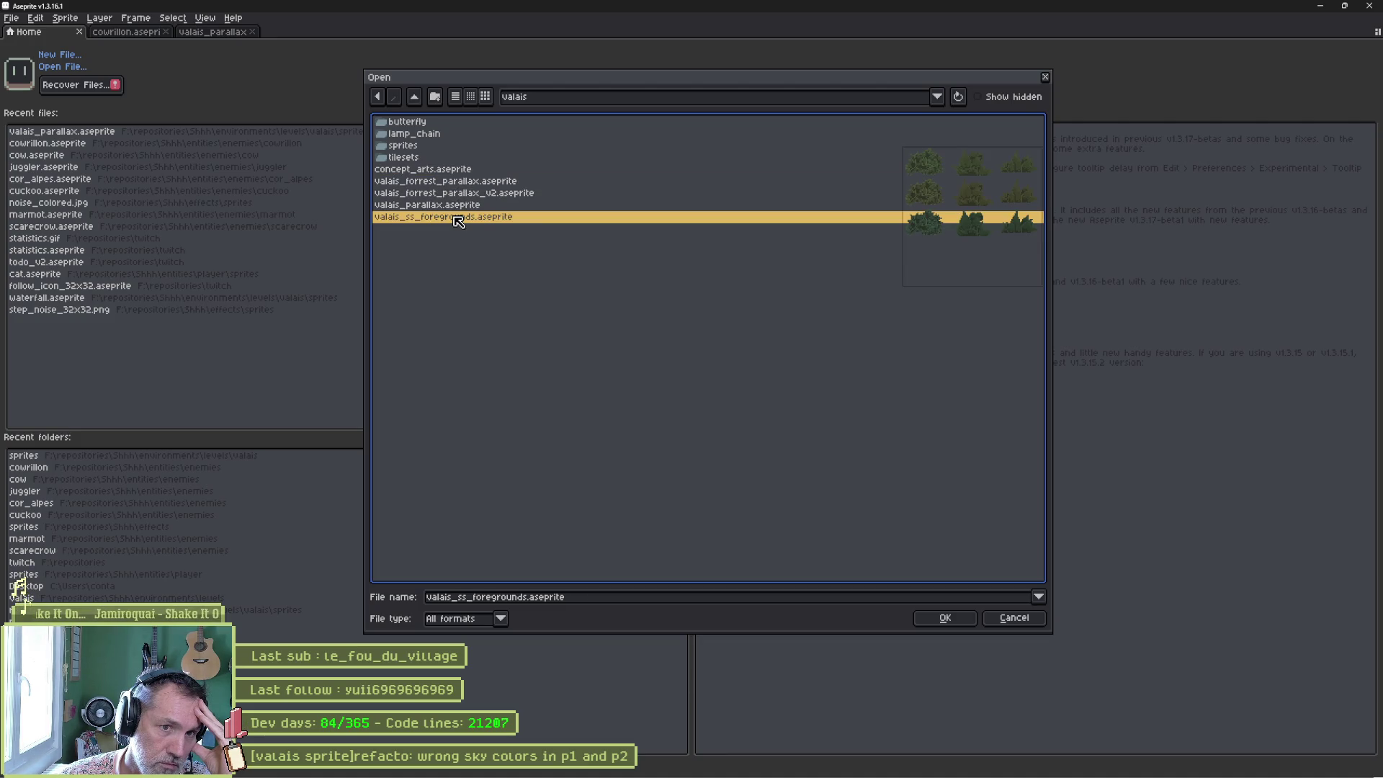
pyautogui.click(451, 206)
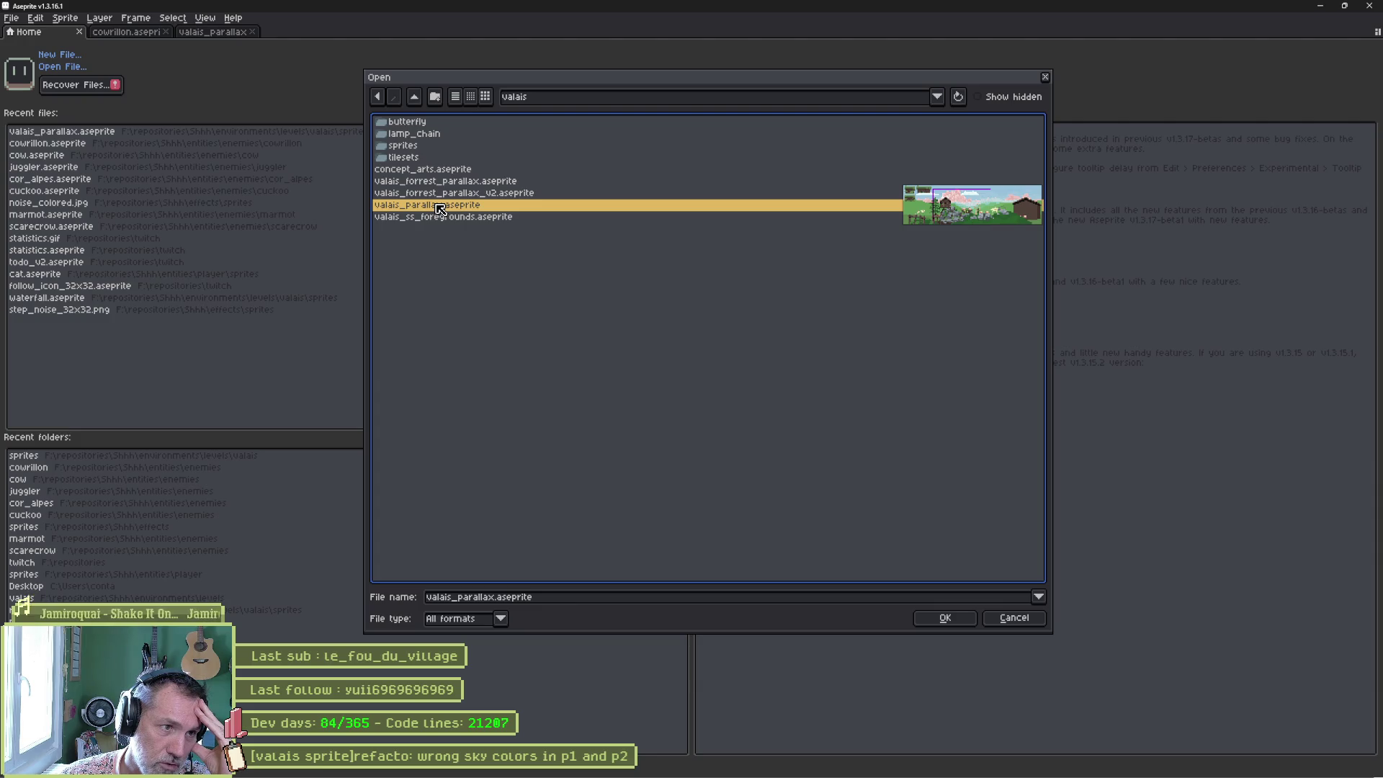
pyautogui.doubleClick(403, 146)
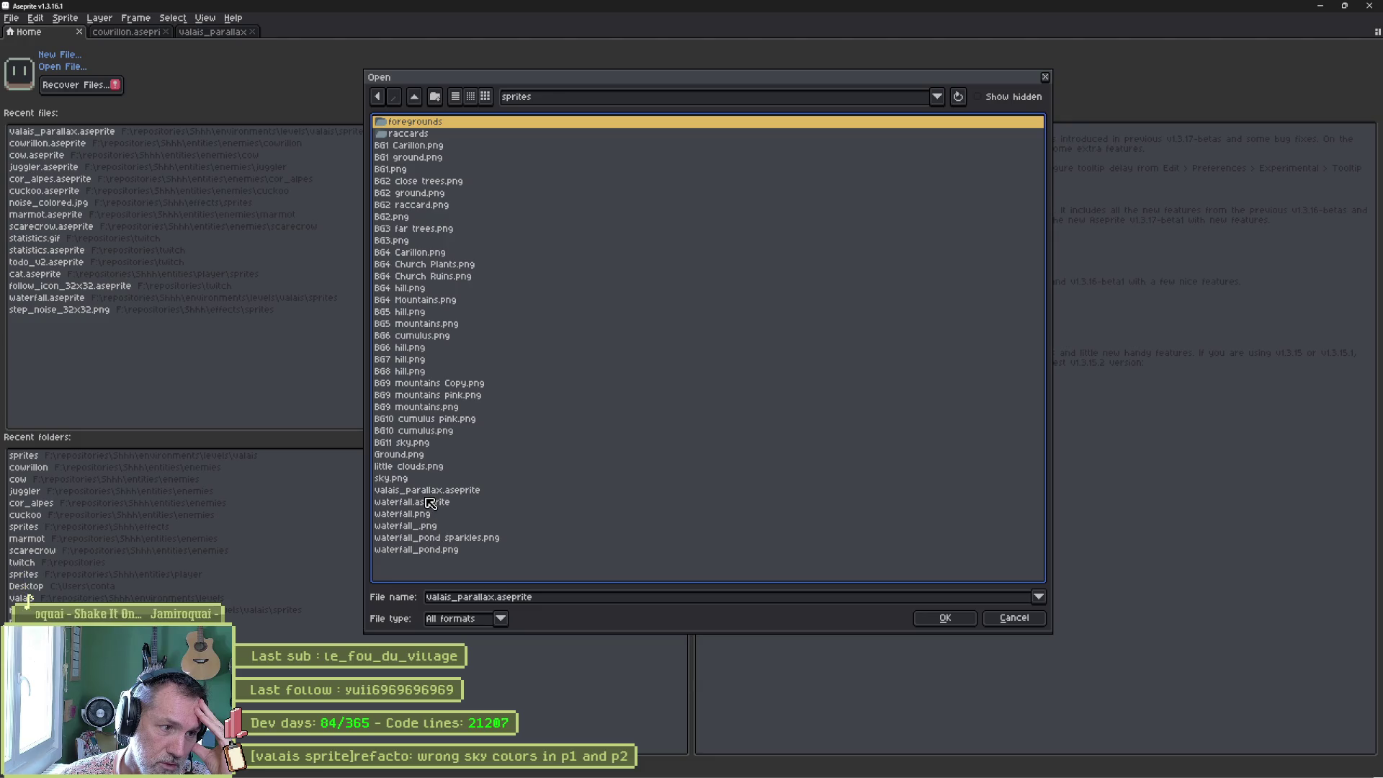
pyautogui.click(430, 492)
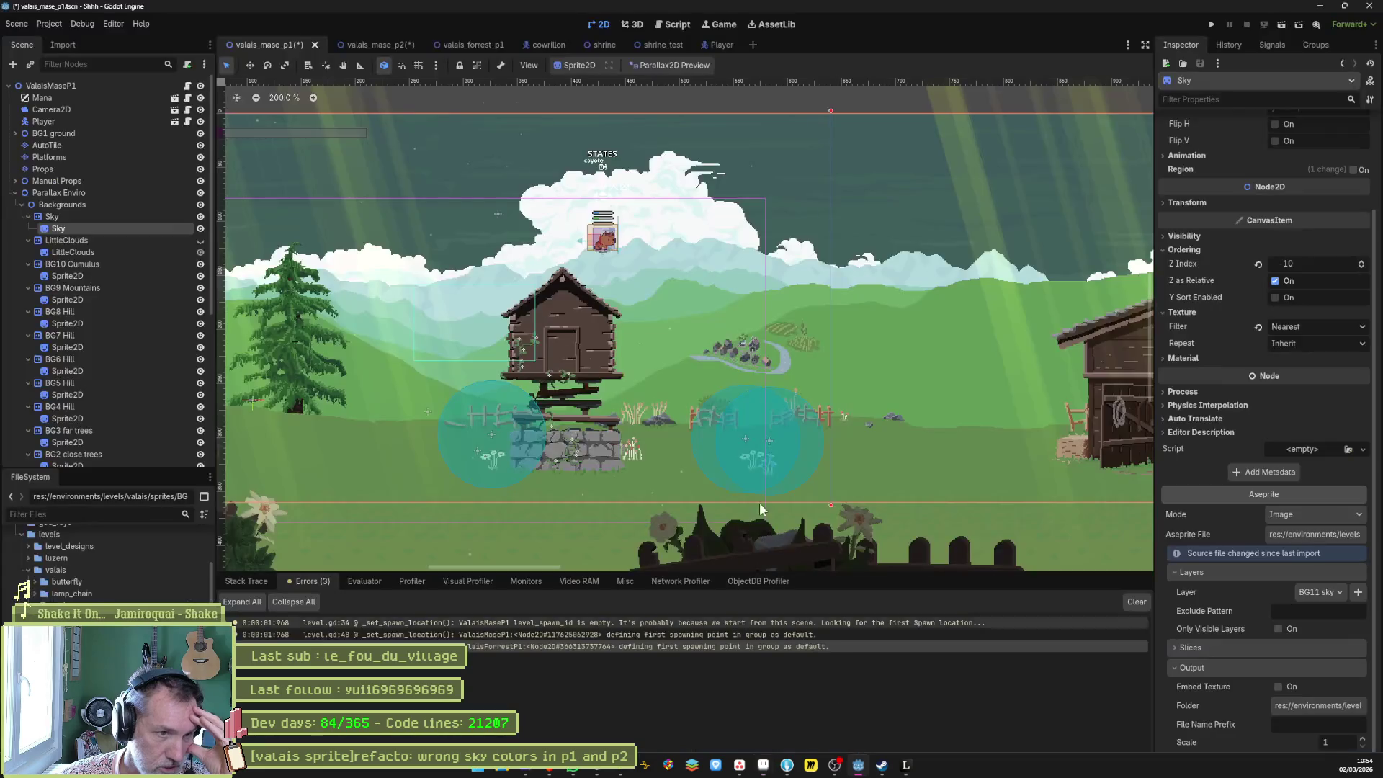
# Reimport the Sky sprite's valais_parallax.aseprite source and check the valais_forrest_p1 scene.
pyautogui.click(858, 765)
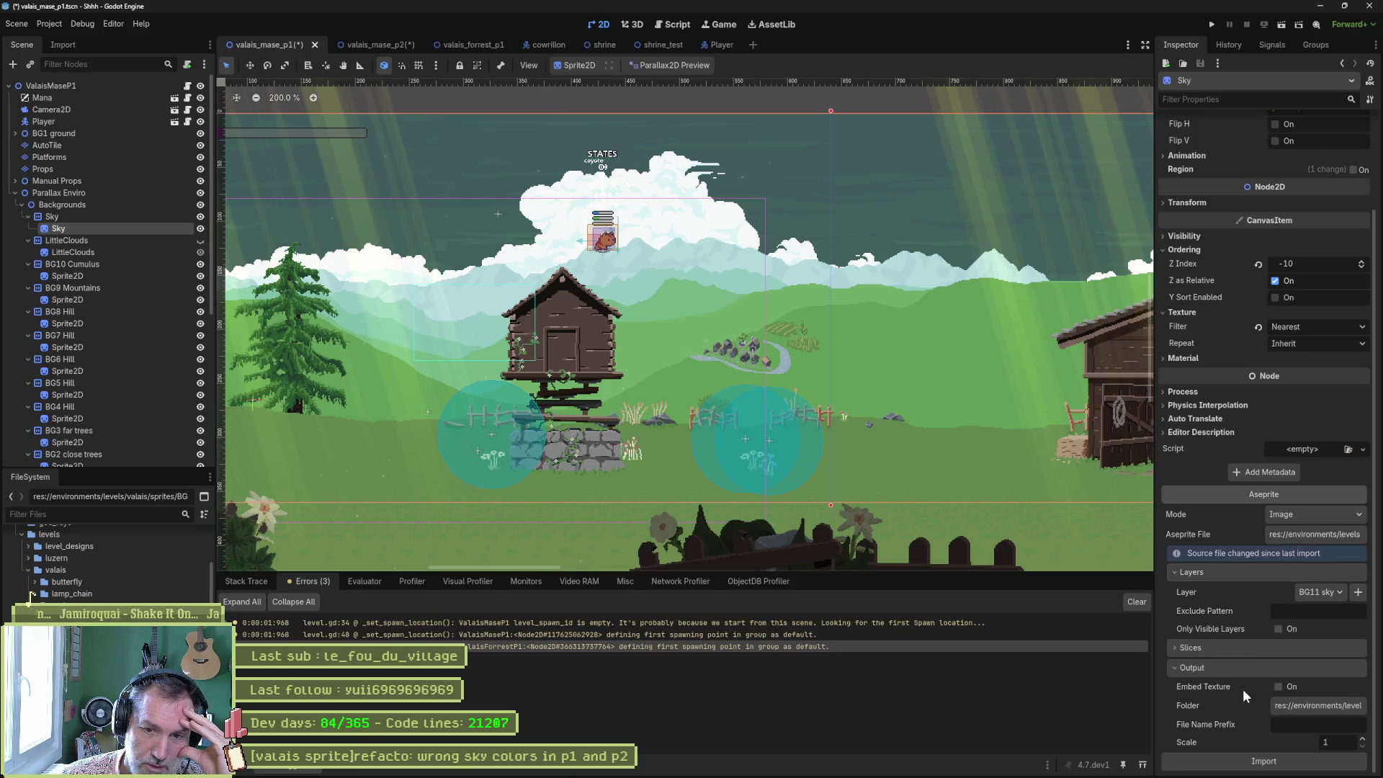
pyautogui.click(1282, 765)
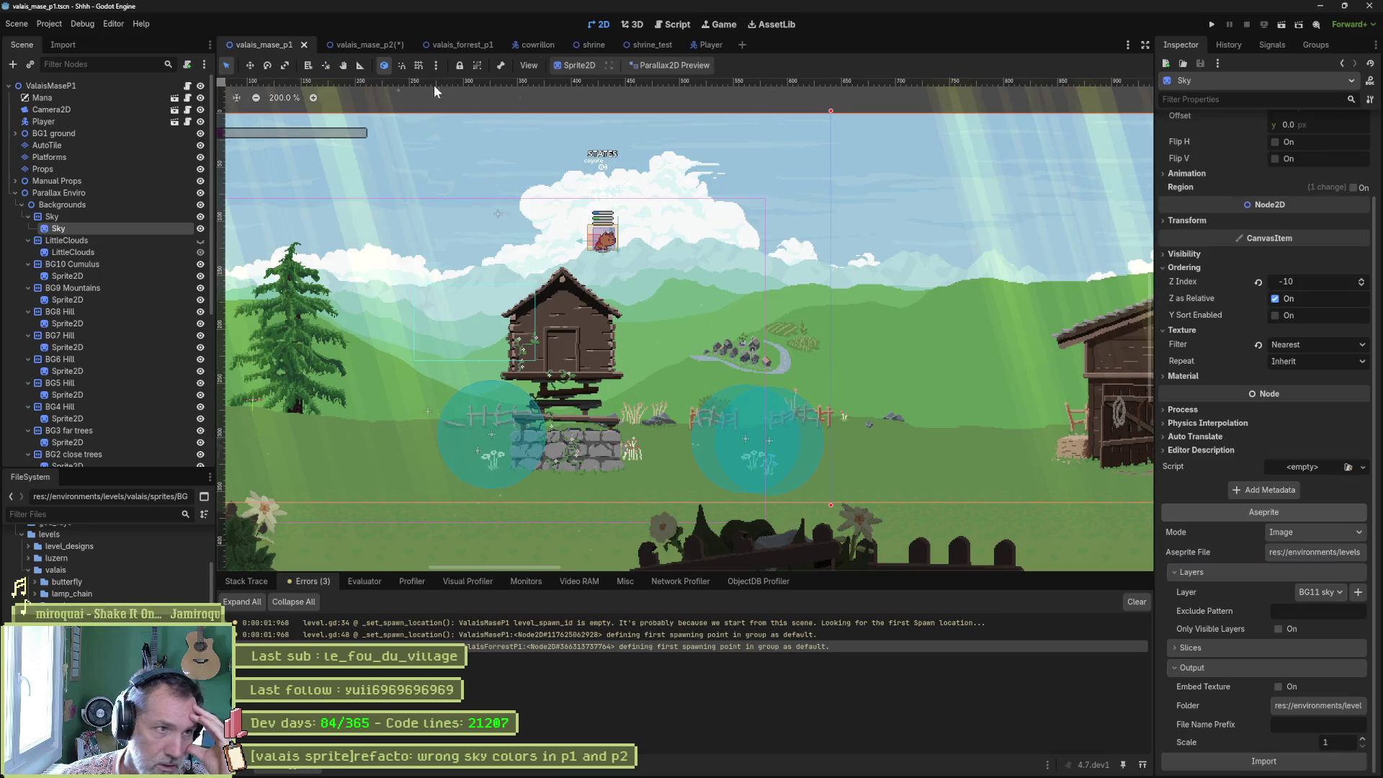
pyautogui.click(446, 44)
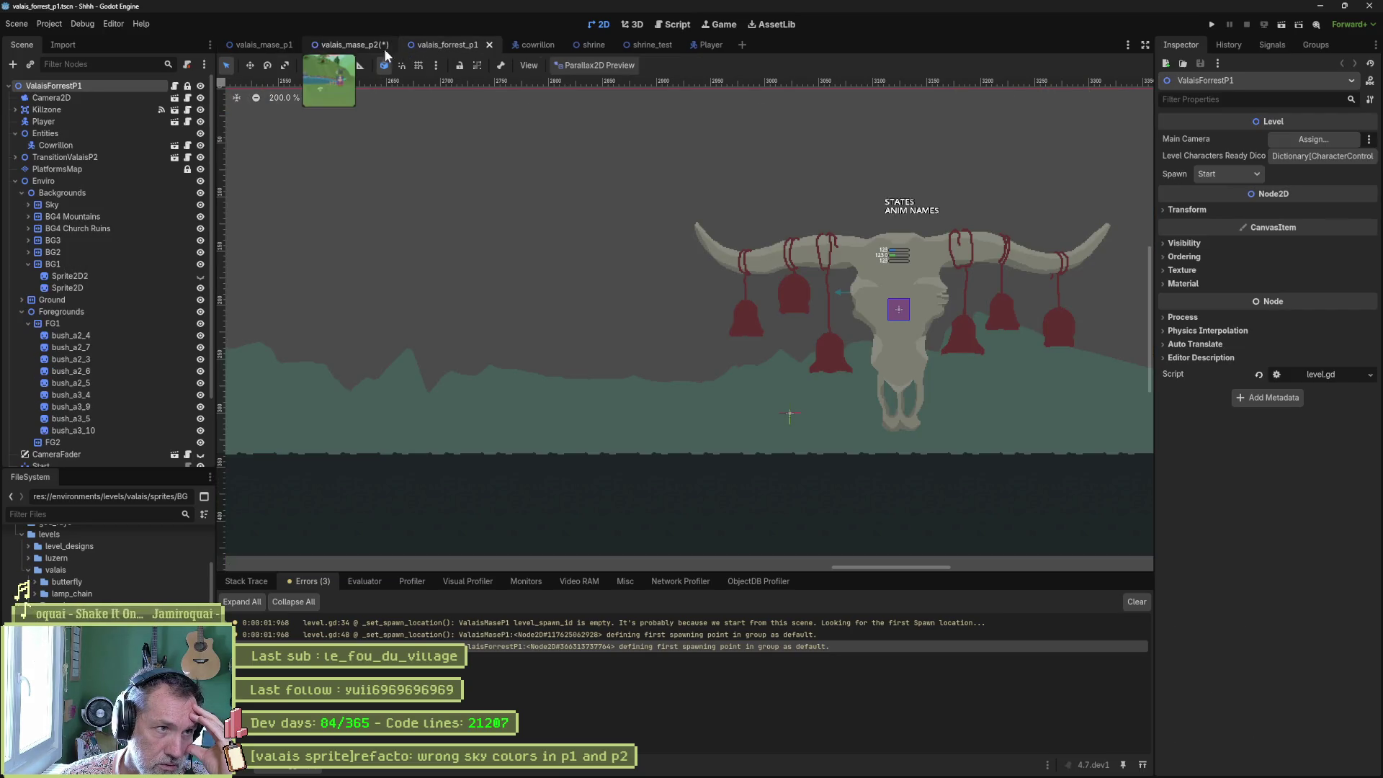
pyautogui.scroll(-6, 380, 216)
pyautogui.press('1')
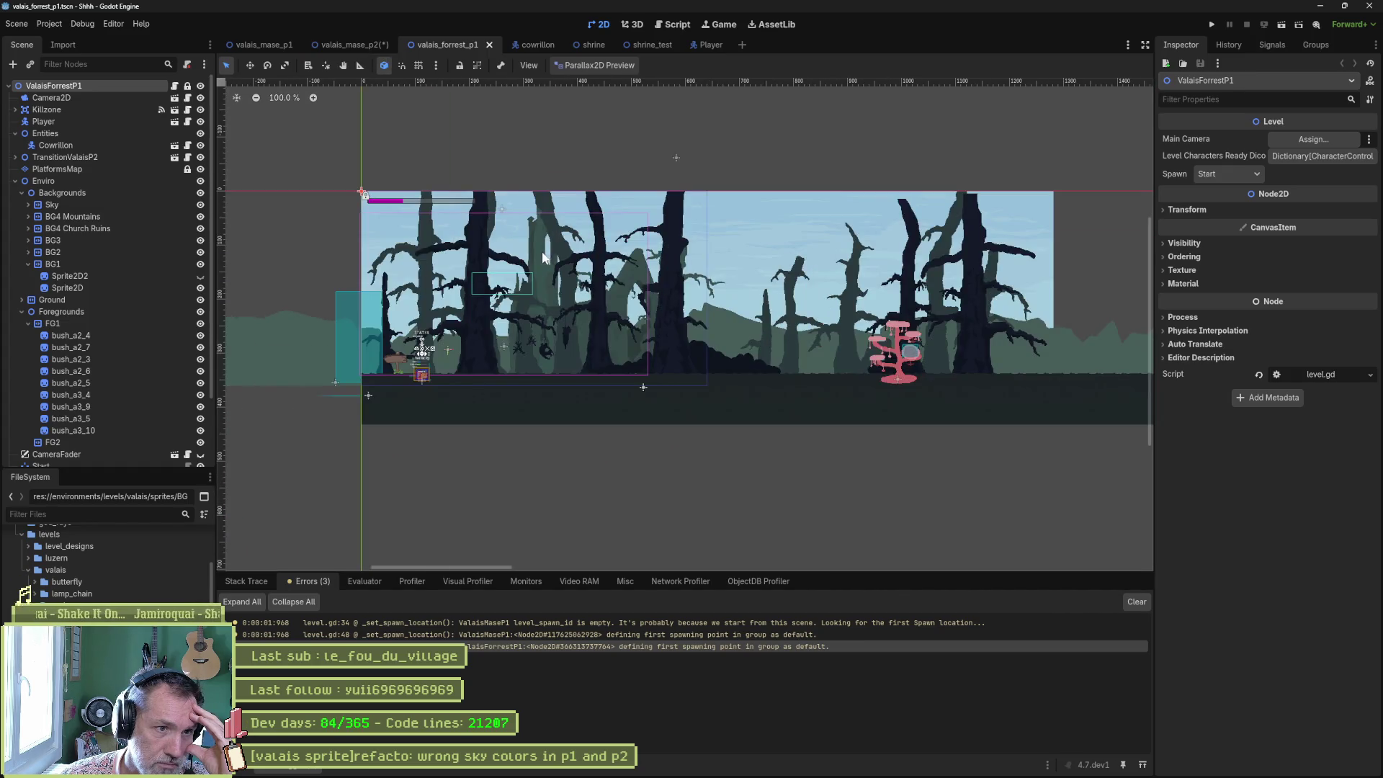
# Return to the valais_mase_p1 scene, then switch back to Aseprite.
pyautogui.click(257, 46)
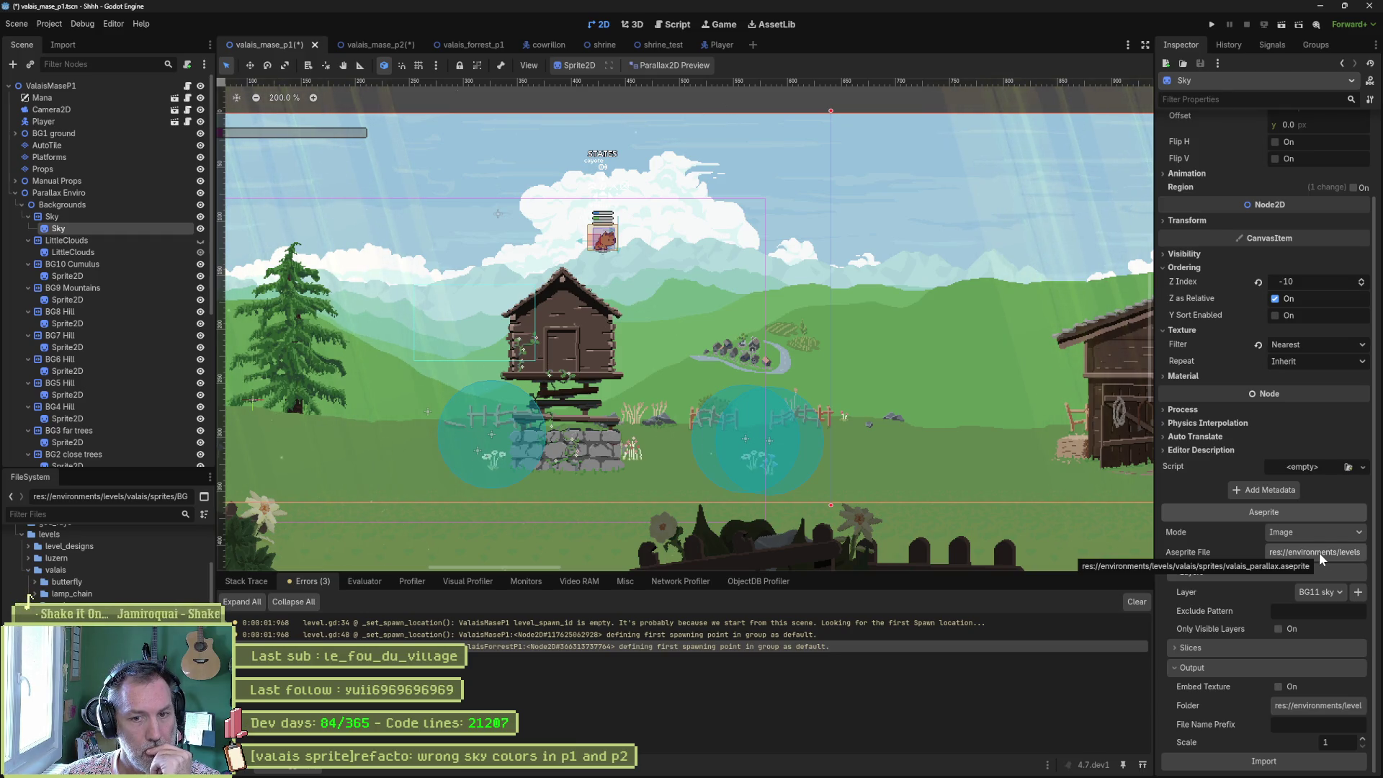
pyautogui.moveTo(648, 774)
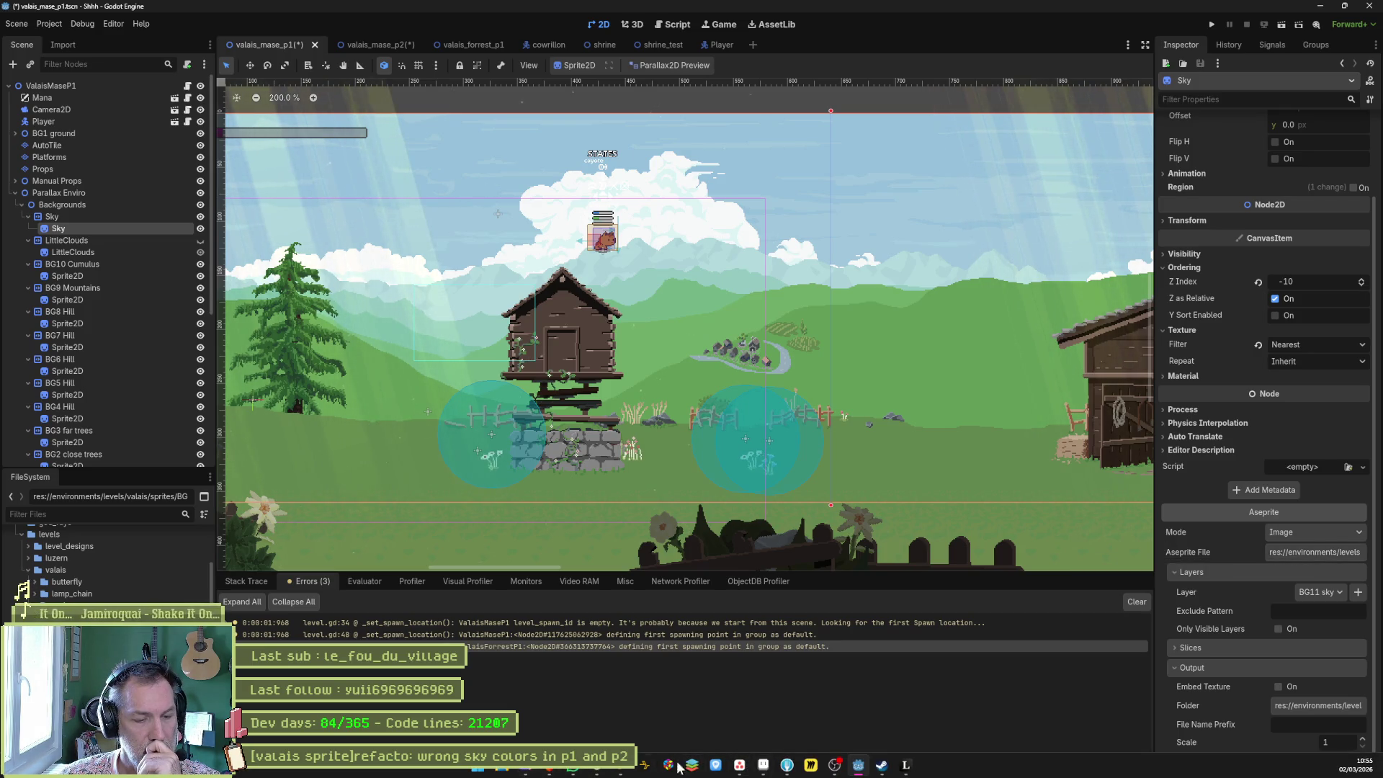
pyautogui.click(764, 765)
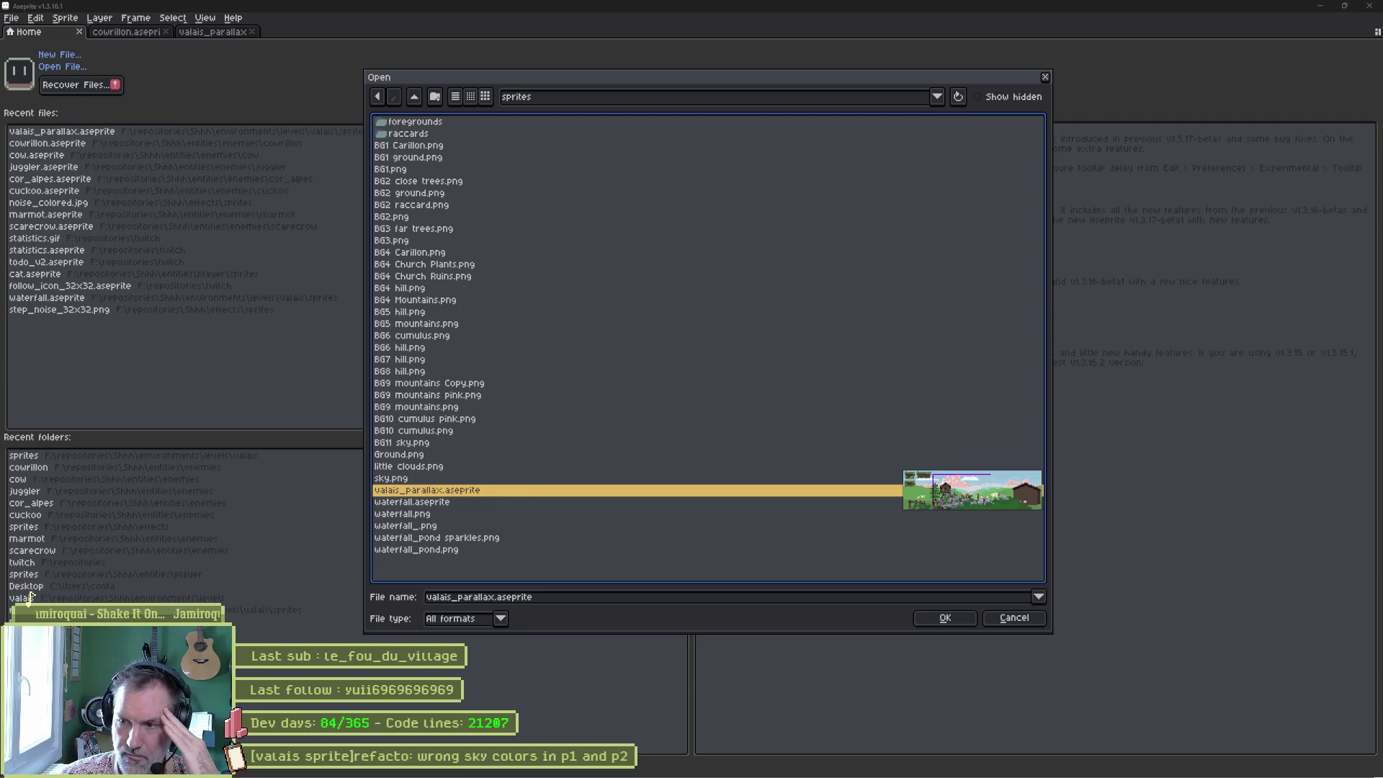
# Open File Explorer with Win+E and navigate to environments › levels › valais.
pyautogui.press('super+e')
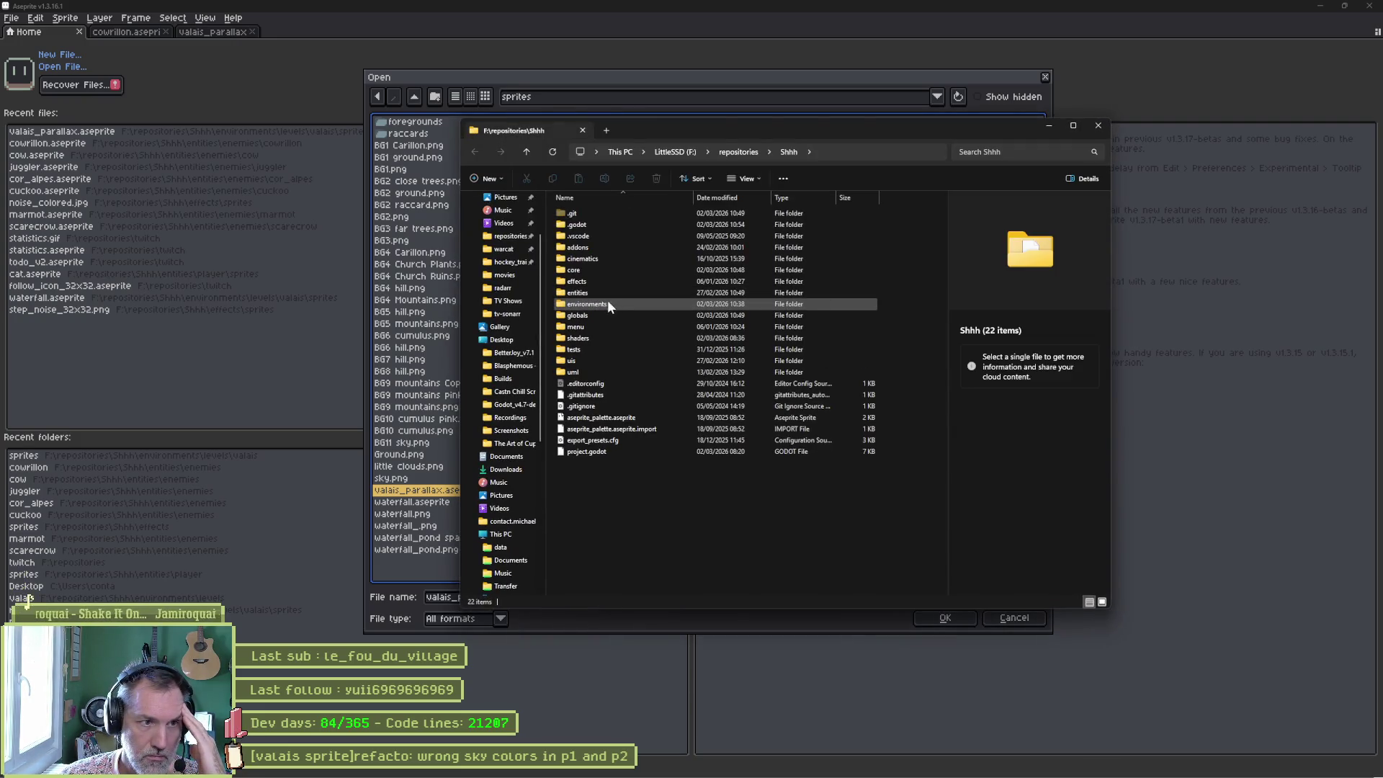
pyautogui.doubleClick(598, 300)
pyautogui.doubleClick(582, 224)
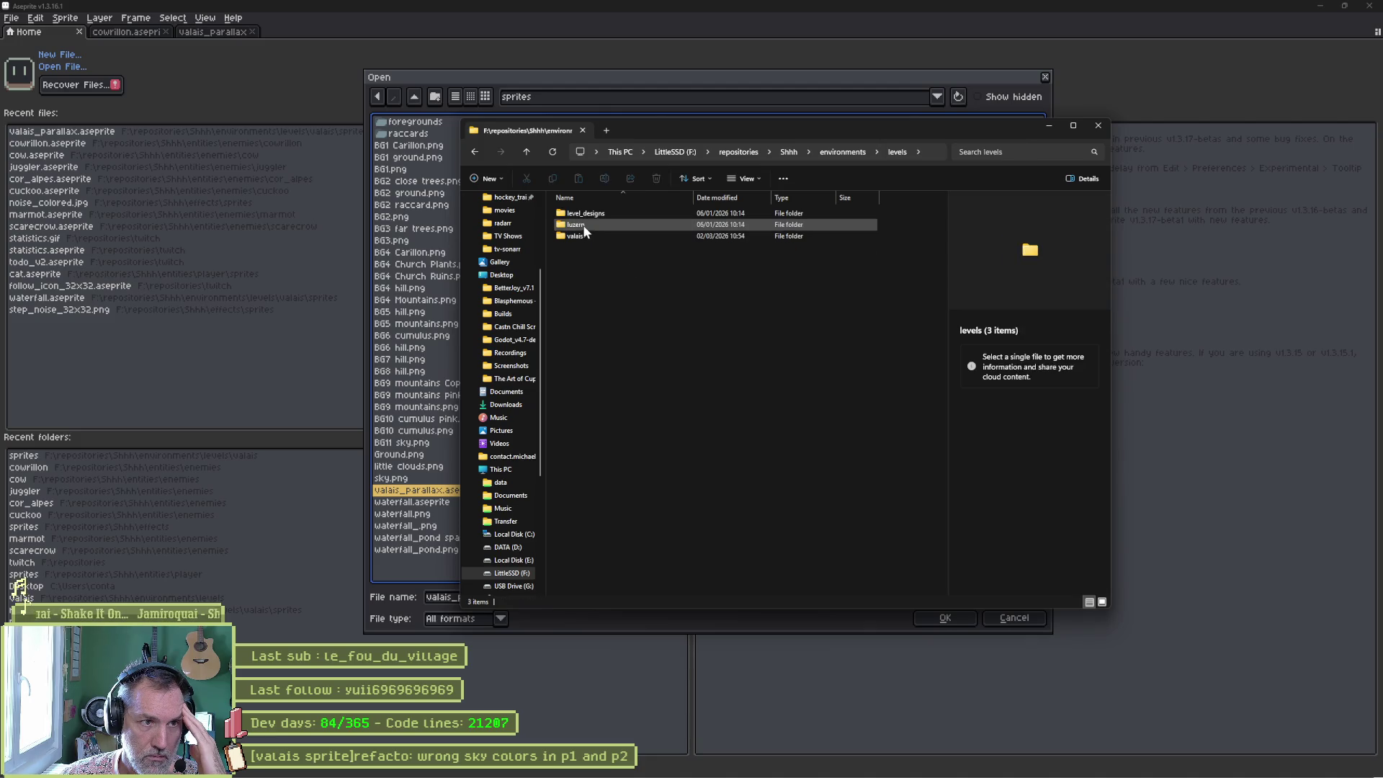
pyautogui.doubleClick(576, 237)
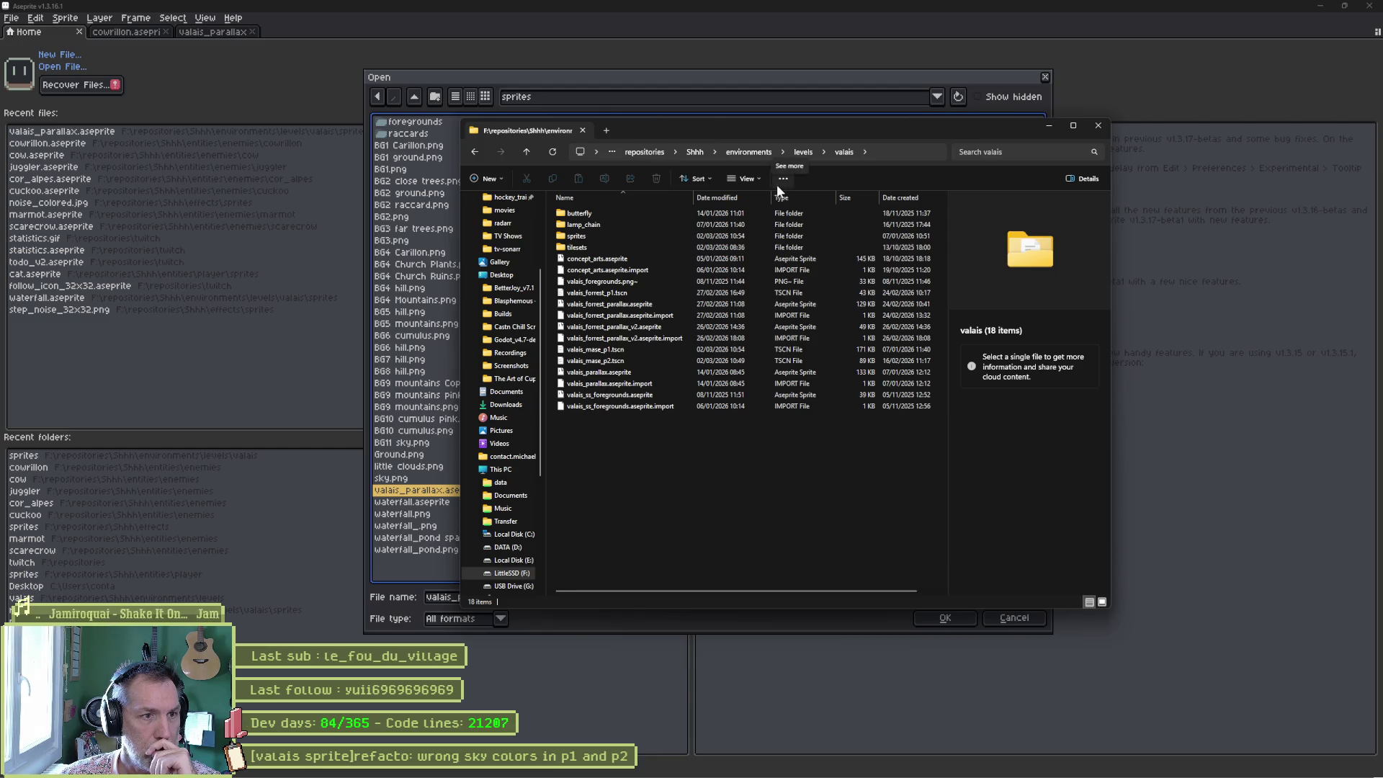
pyautogui.click(590, 247)
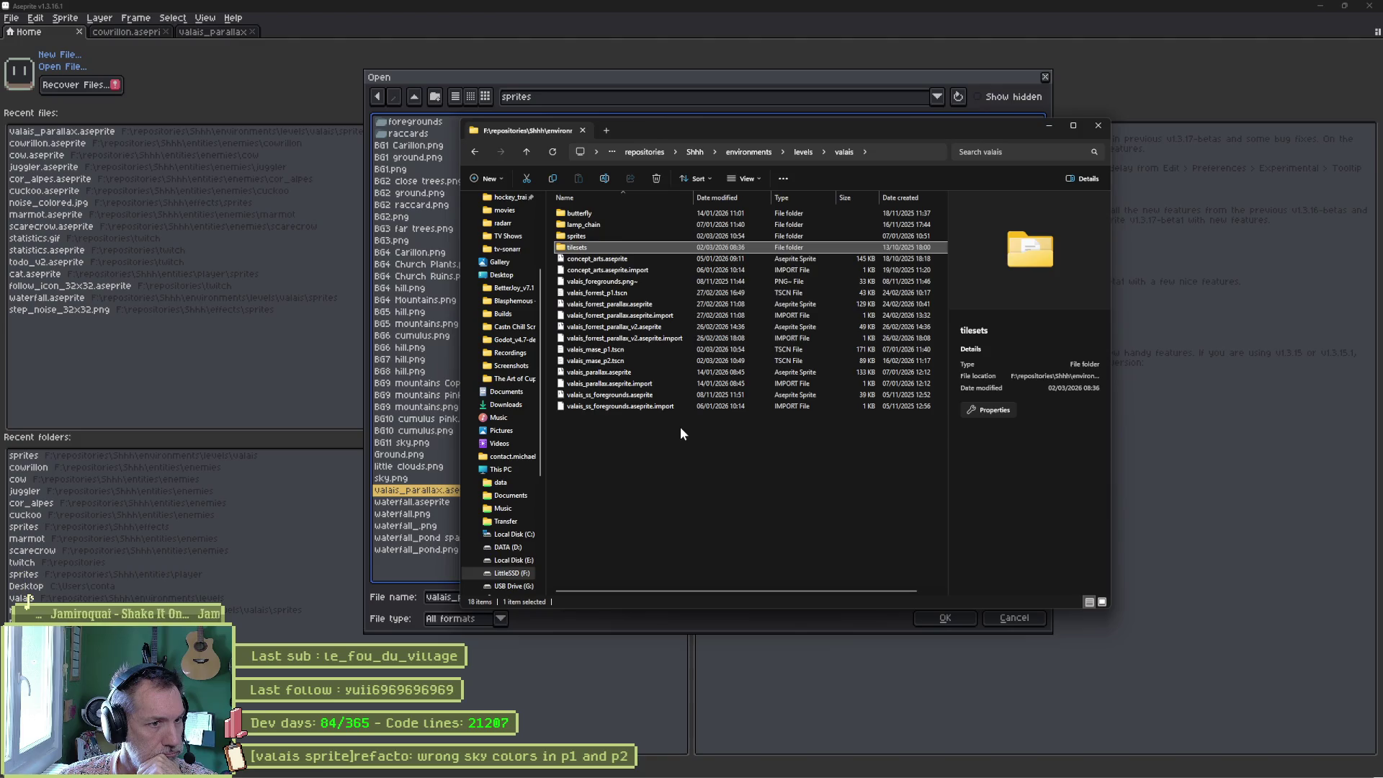
pyautogui.doubleClick(595, 247)
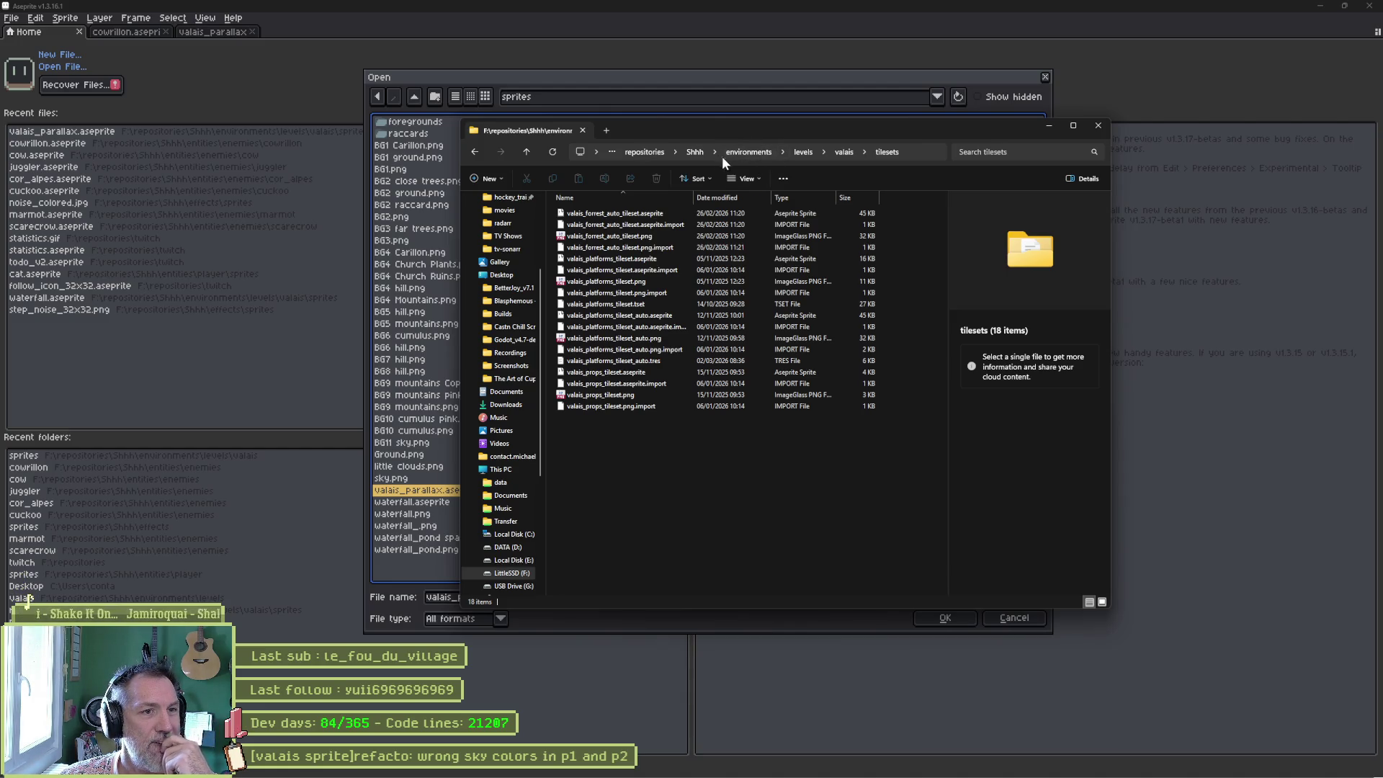
pyautogui.click(760, 154)
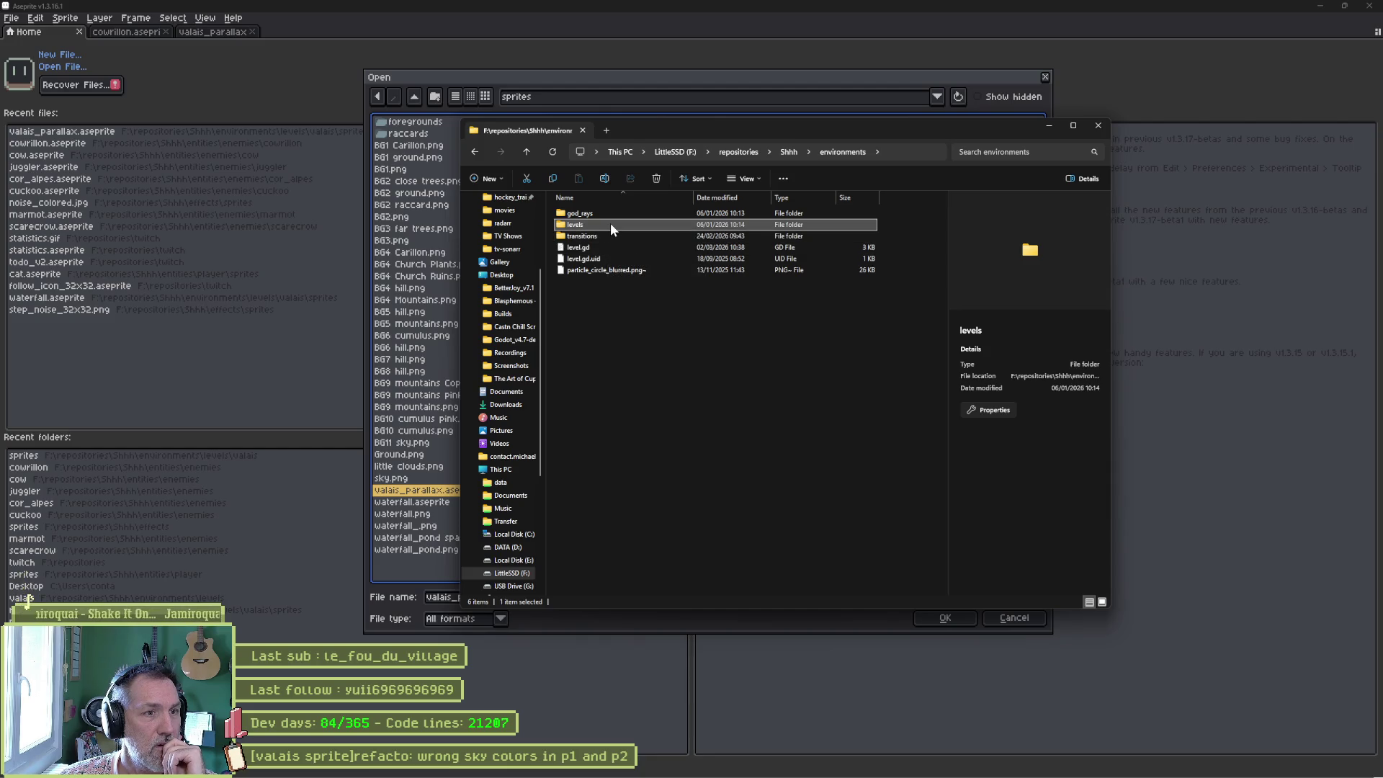
pyautogui.doubleClick(608, 224)
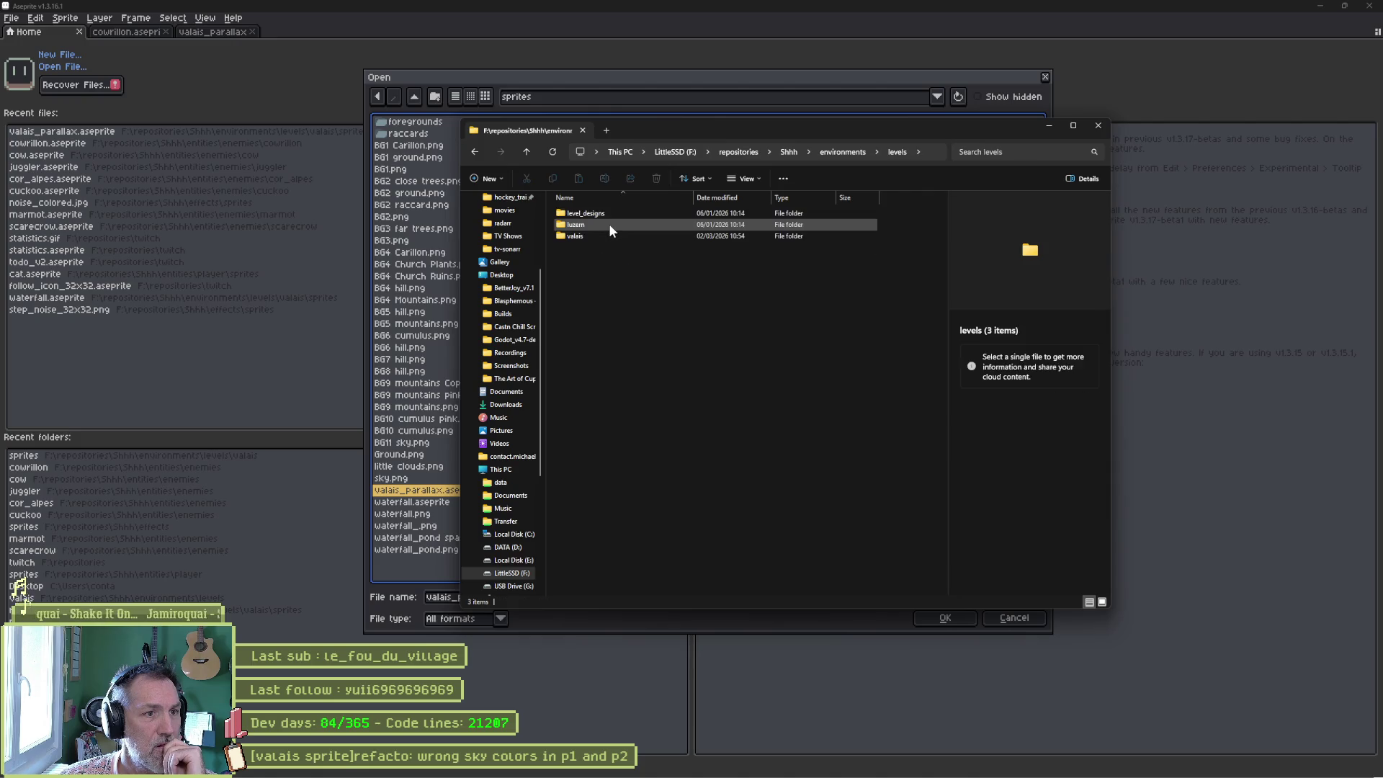
pyautogui.doubleClick(604, 235)
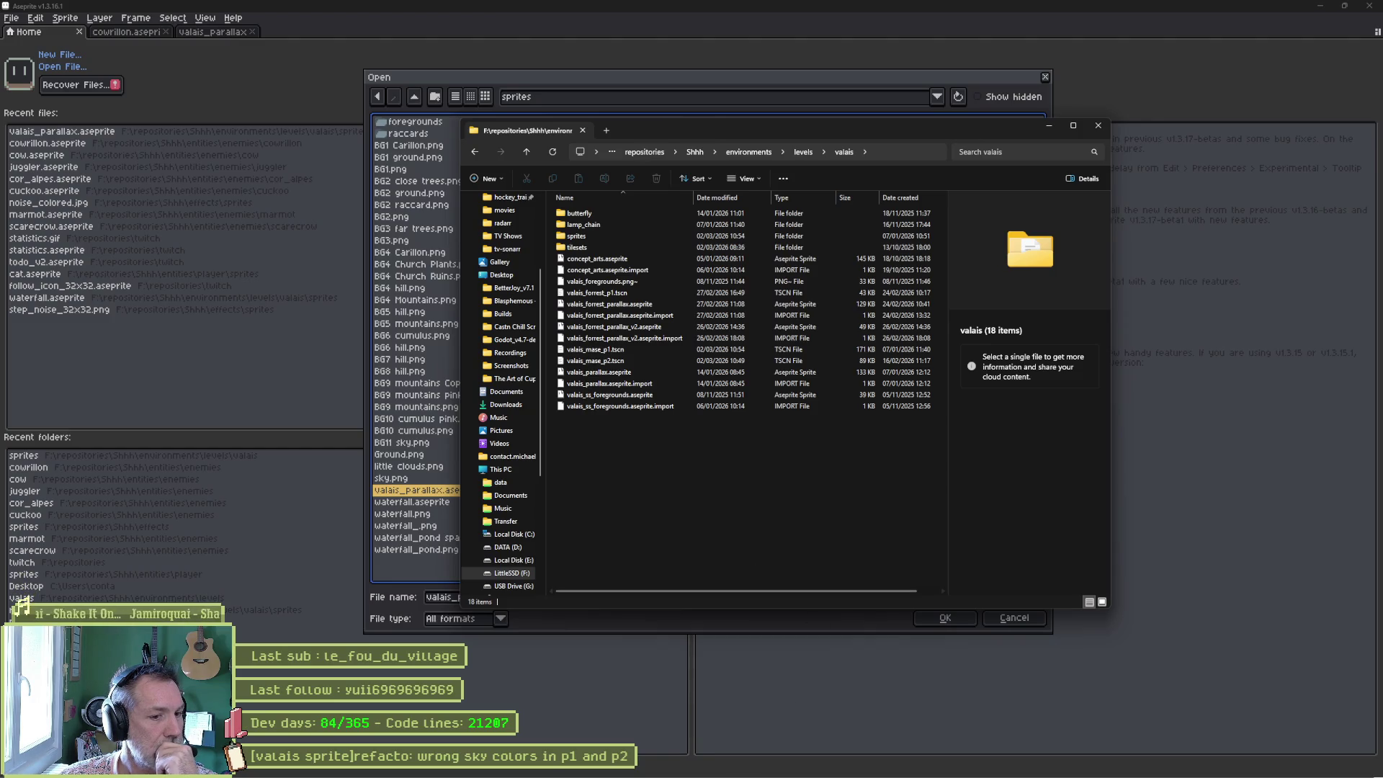
# Ask Gemini to propose a Godot filesystem structure for a project with per-level Aseprite files.
pyautogui.click(604, 771)
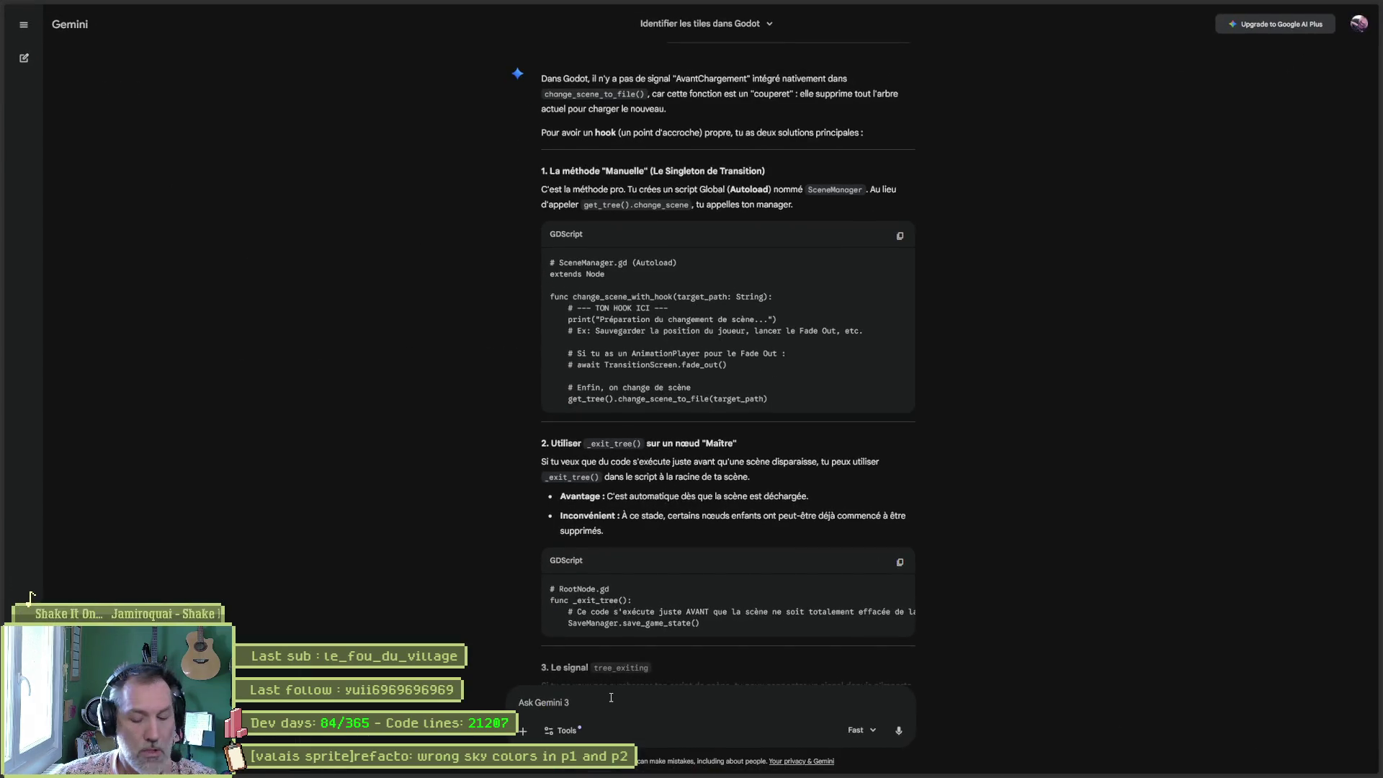
pyautogui.write('propose um')
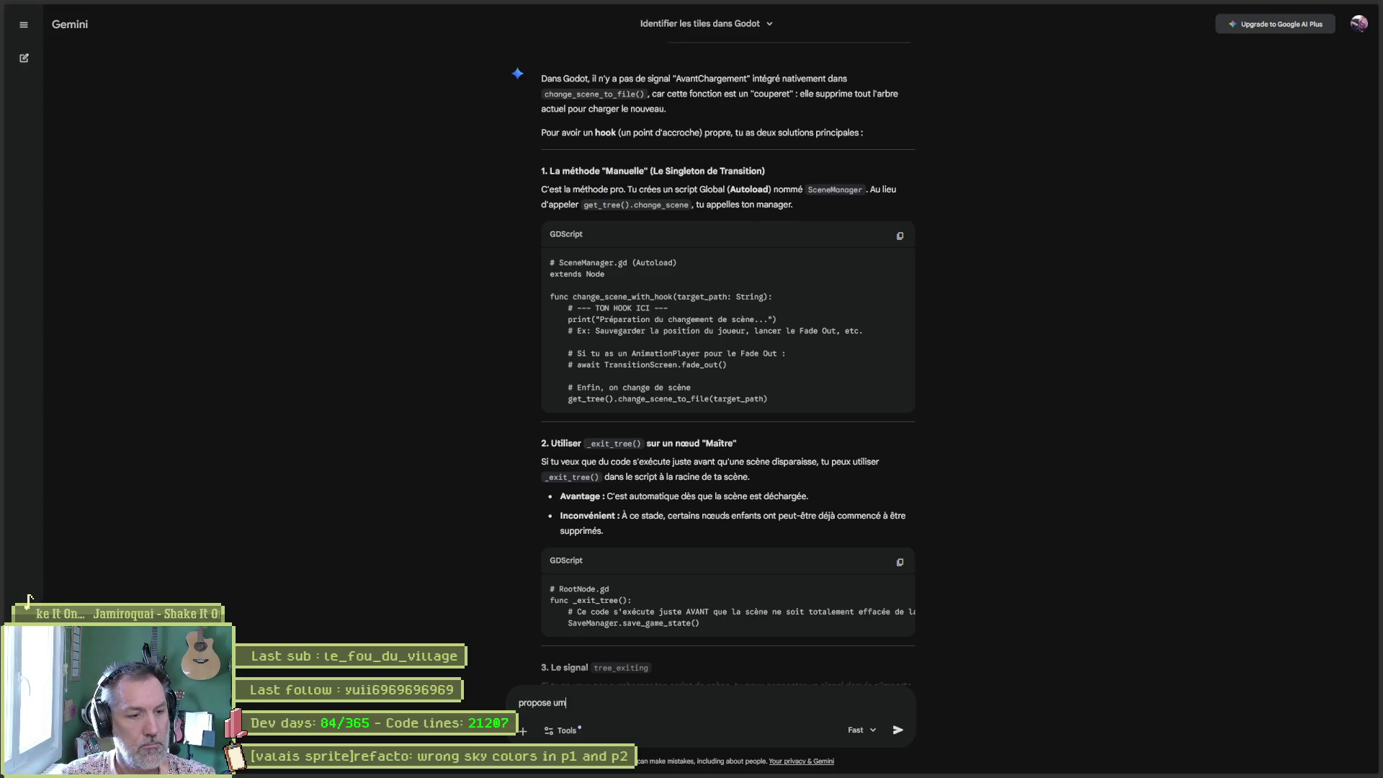
pyautogui.press('BackSpace')
pyautogui.press('BackSpace')
pyautogui.write('moi une s')
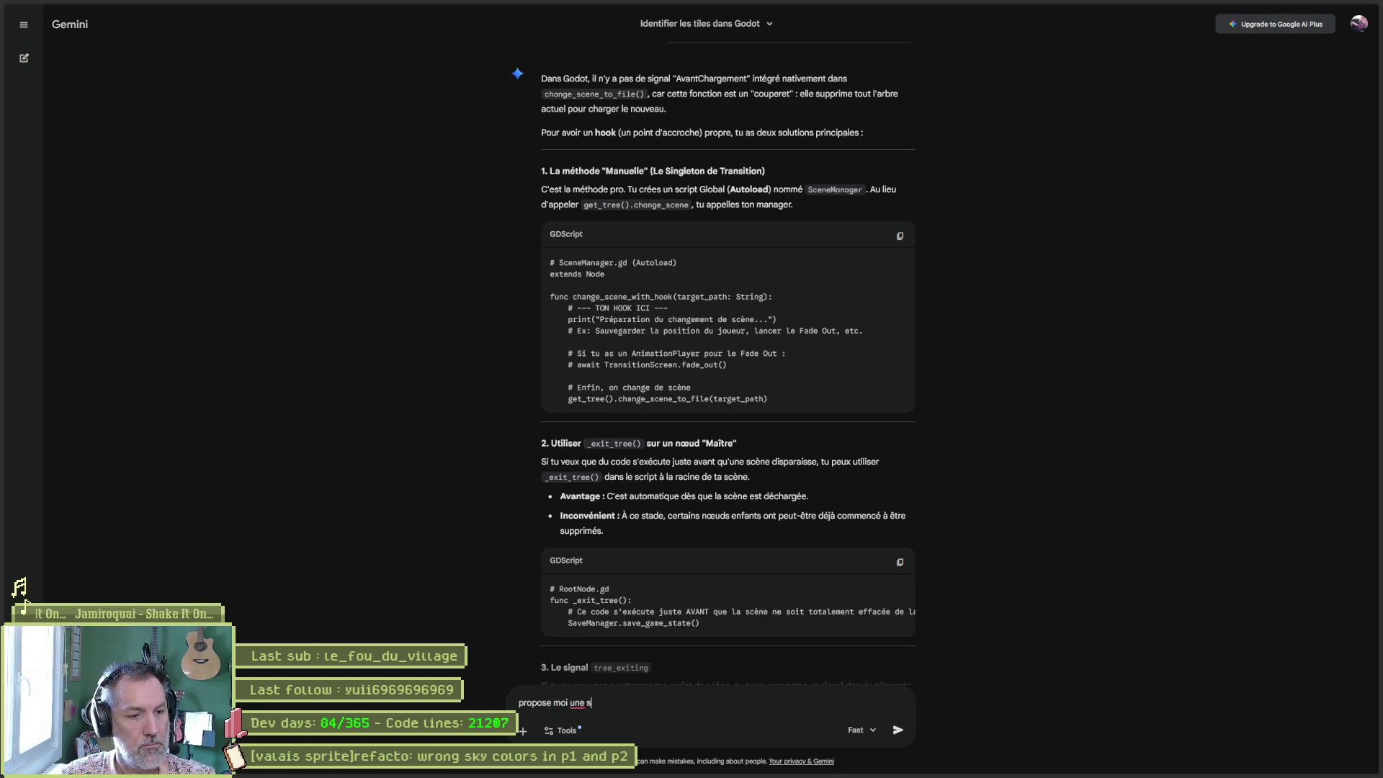
pyautogui.write('tructure d')
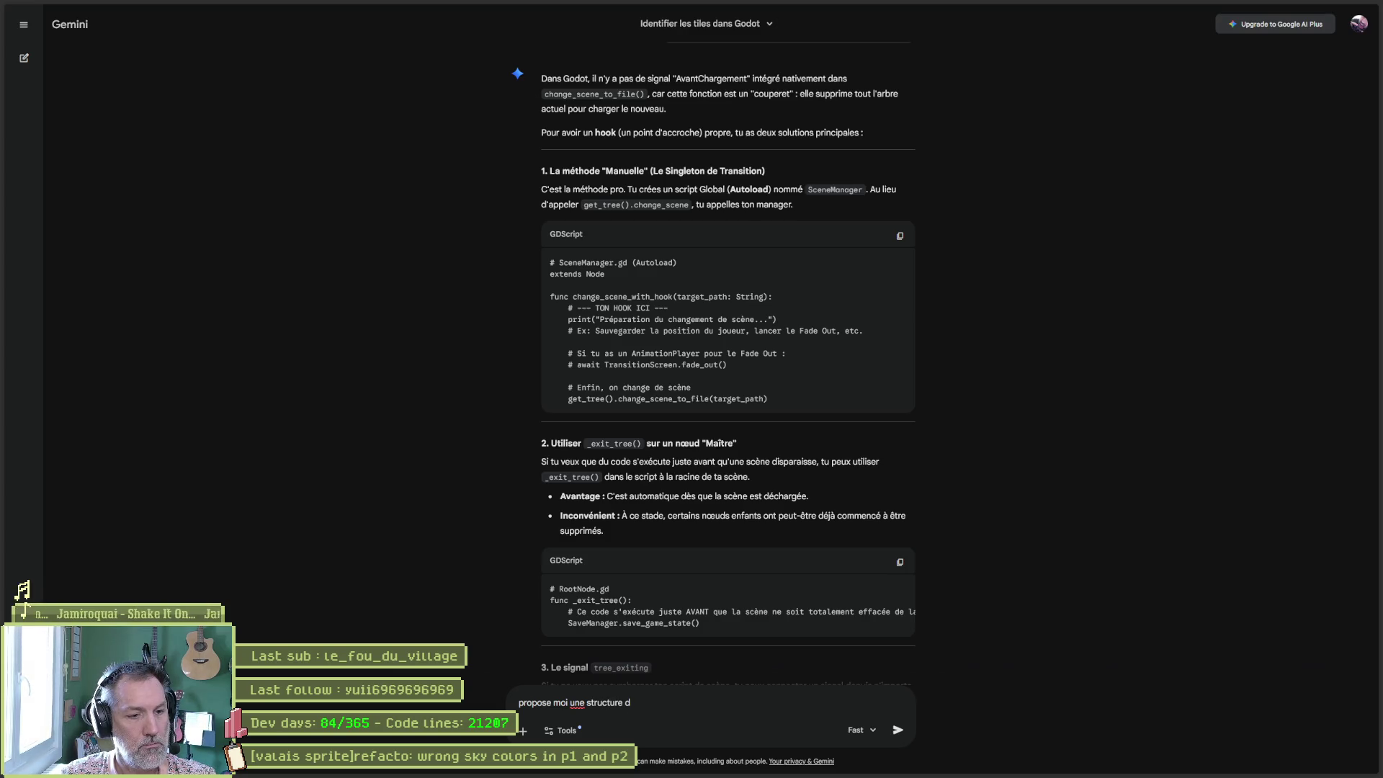
pyautogui.press('BackSpace')
pyautogui.write('filesystem ')
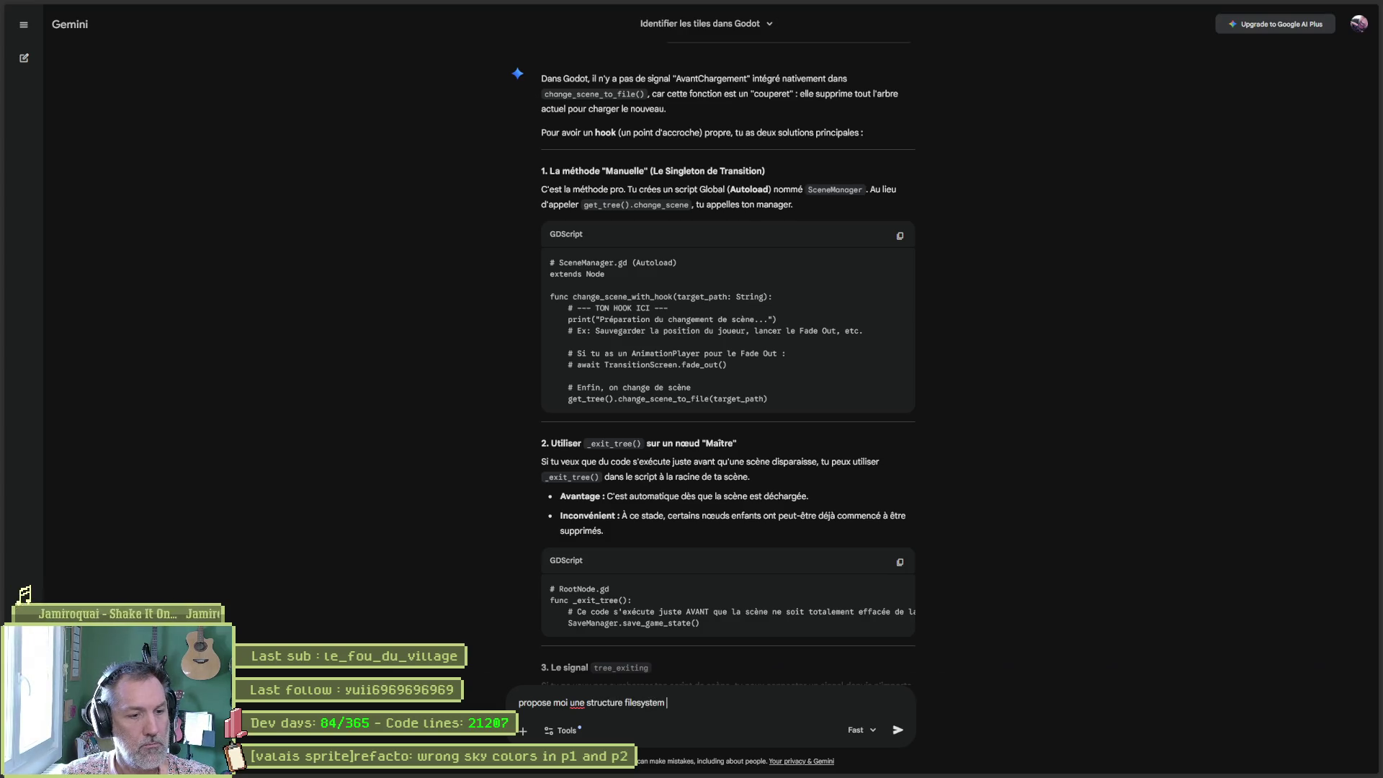
pyautogui.write('pour mon projet sous ')
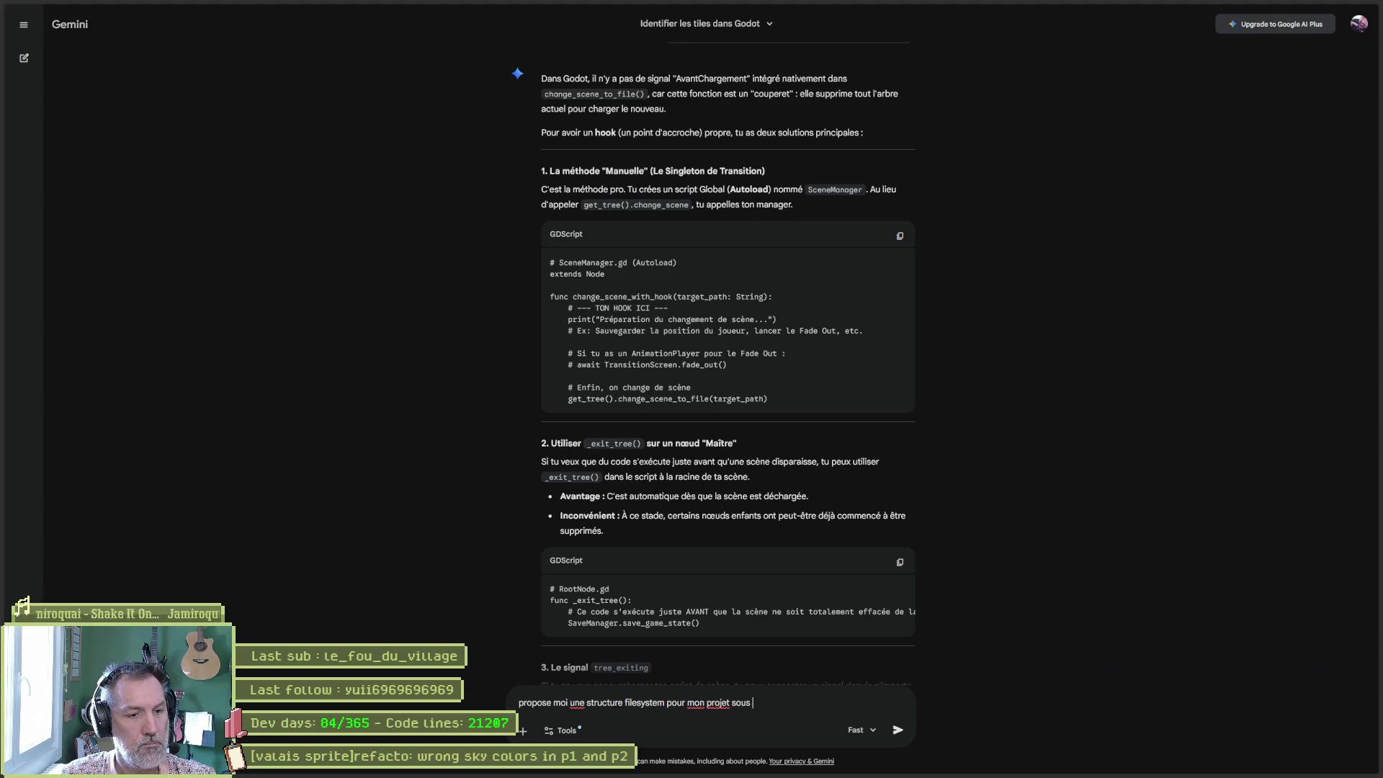
pyautogui.write('godot.')
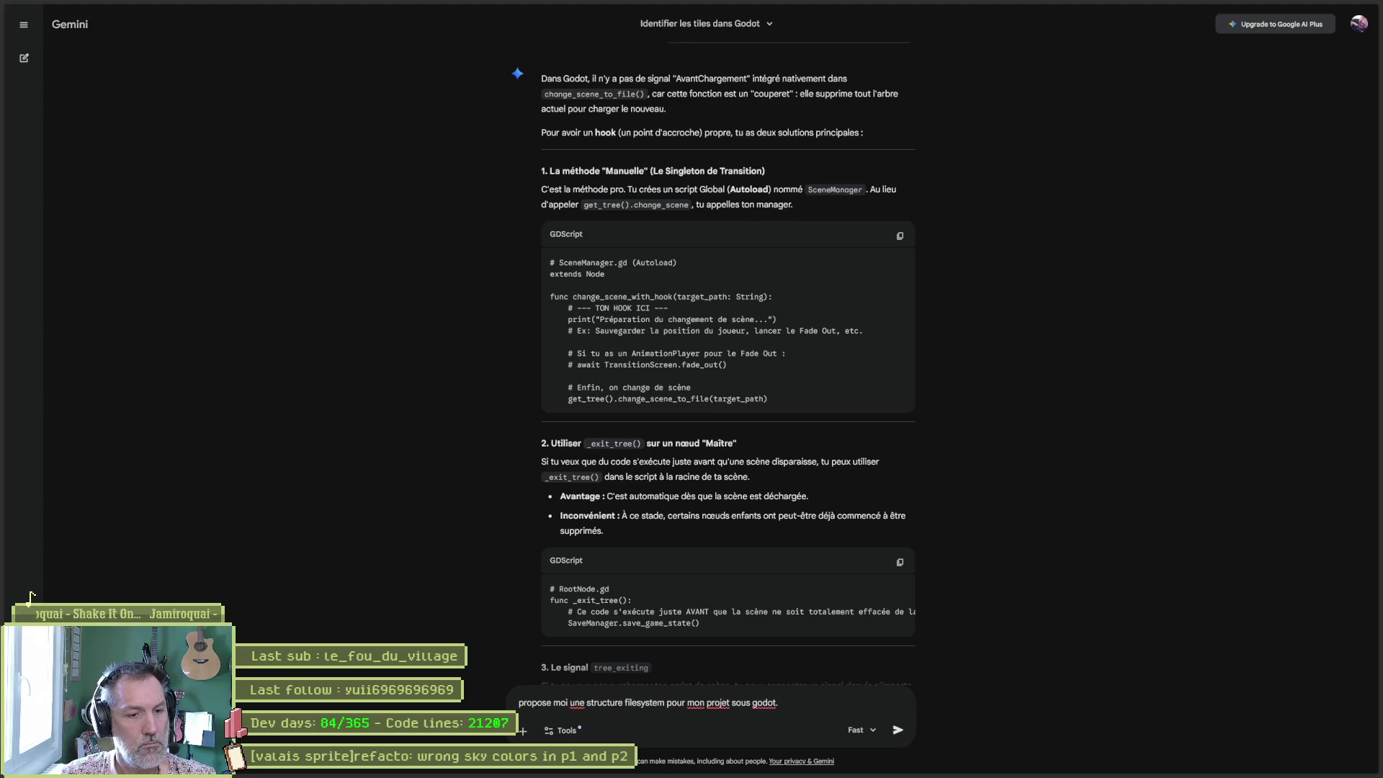
pyautogui.write(" j'ai des fichiers")
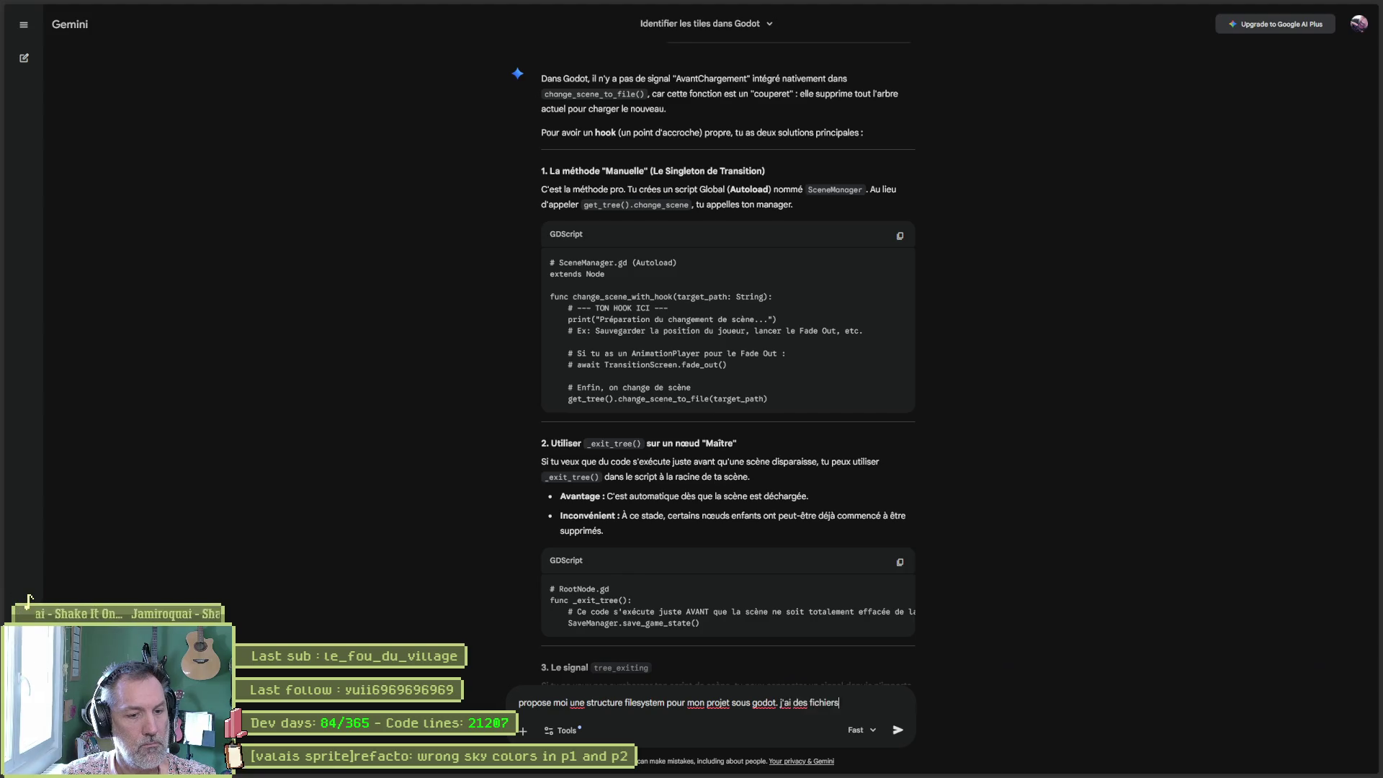
pyautogui.write(' aseprite pour ')
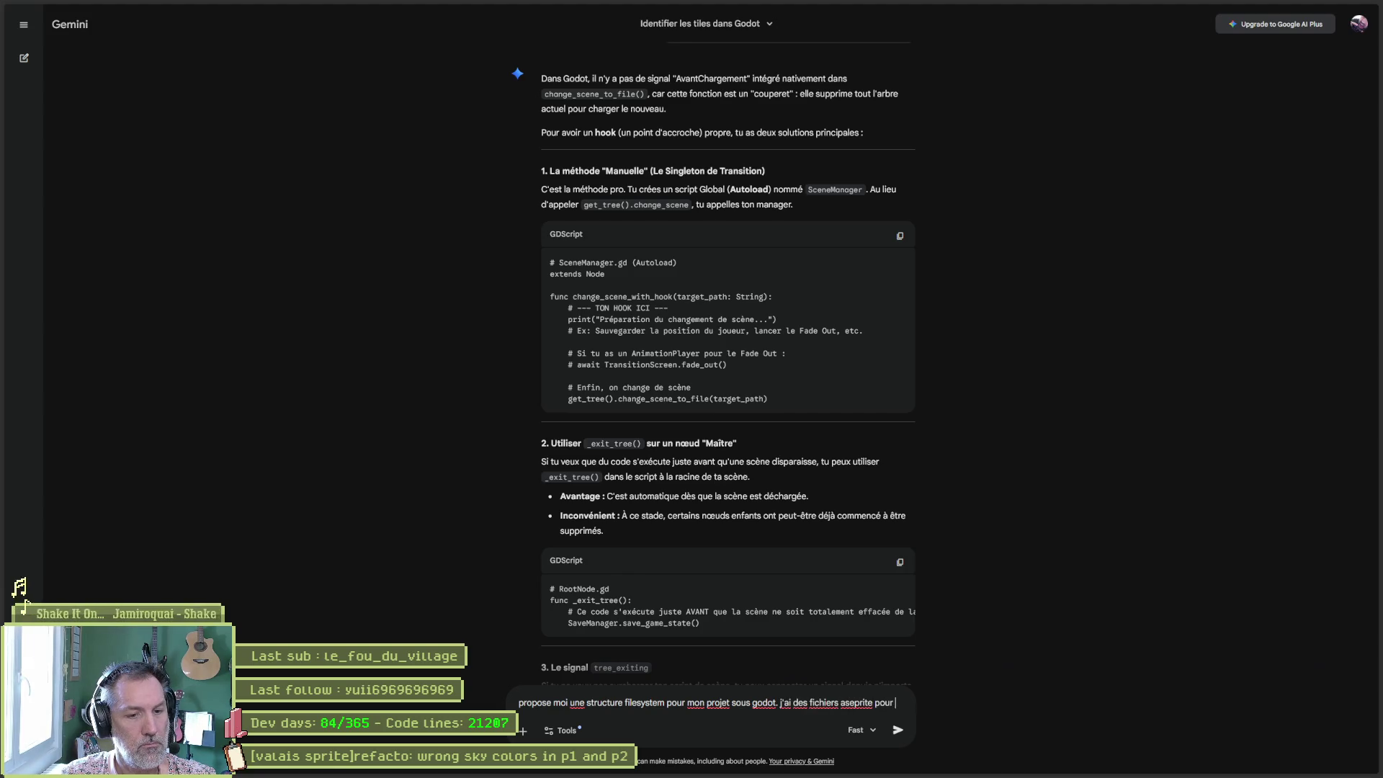
pyautogui.write('chaque niveaux')
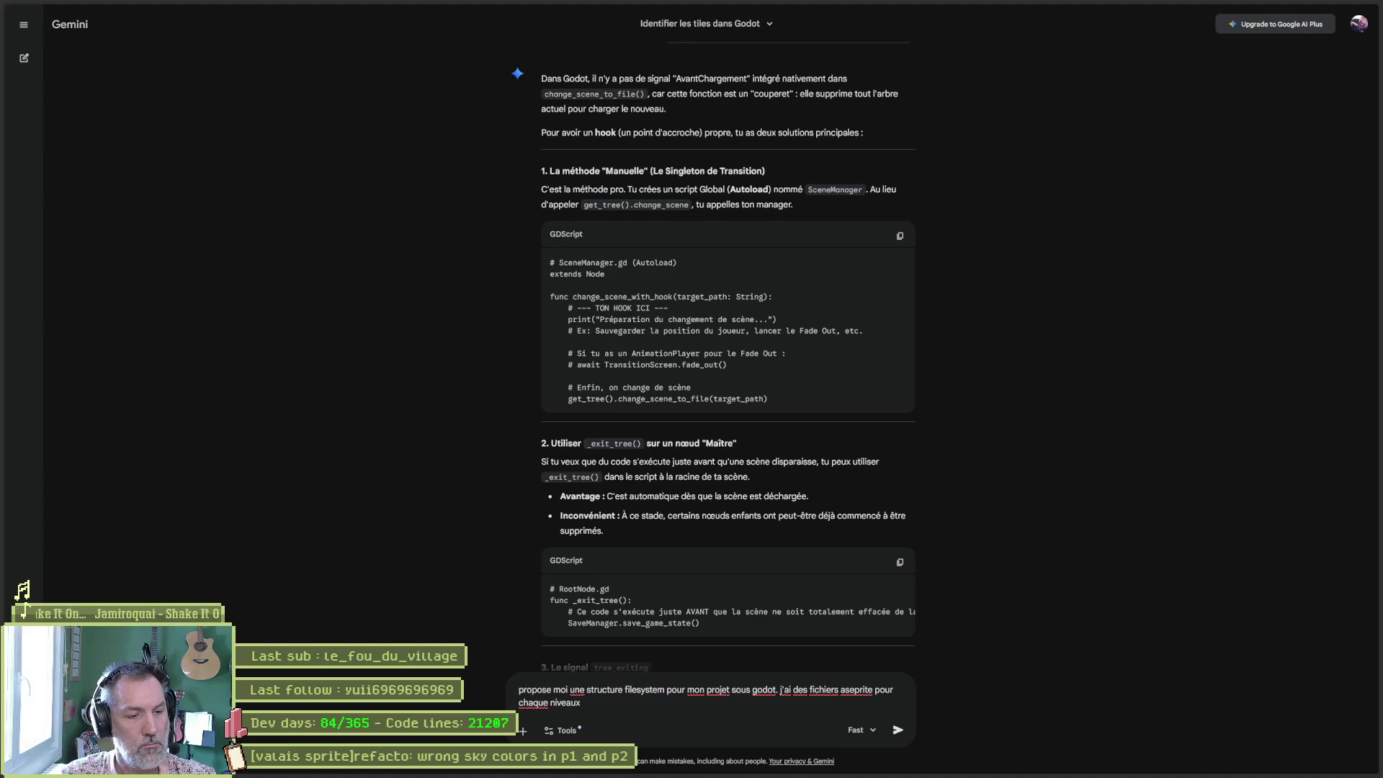
pyautogui.write(', des tileset')
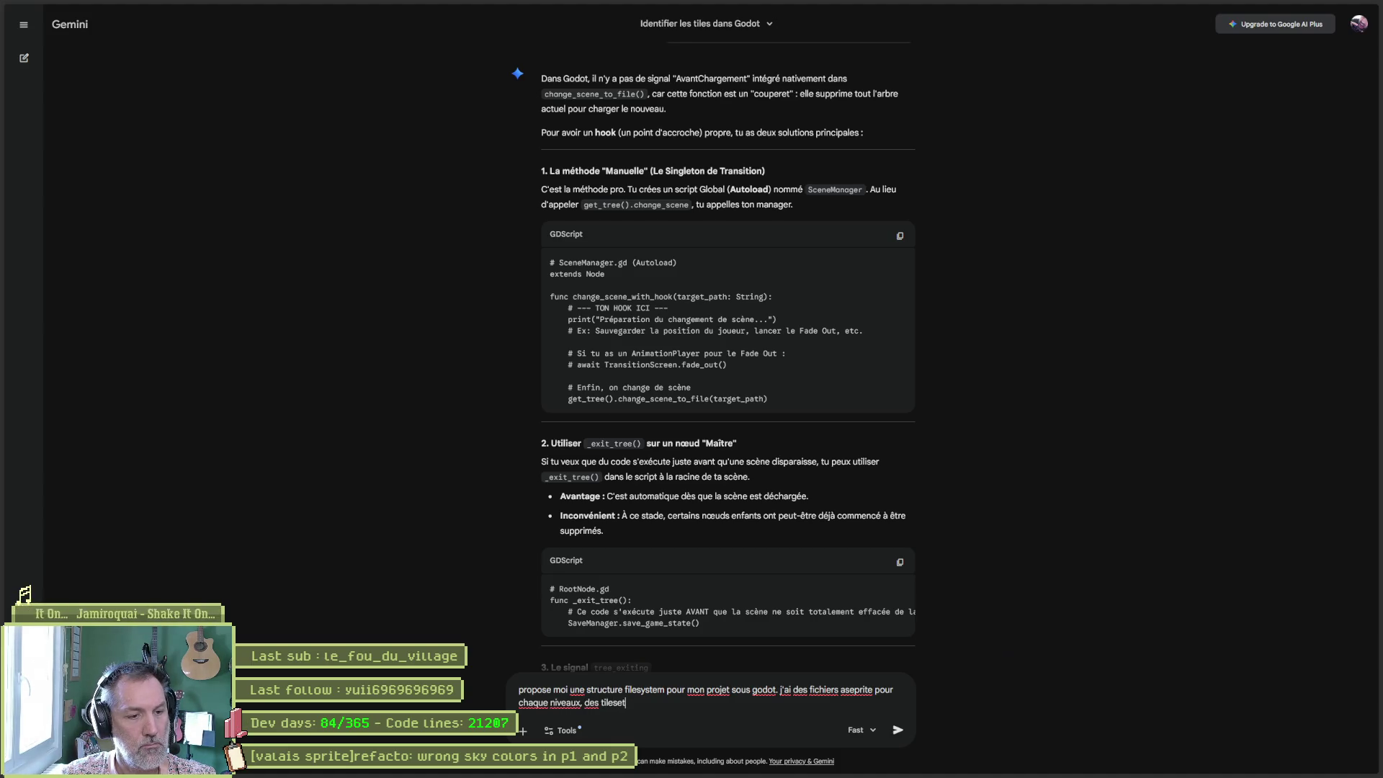
pyautogui.write(', des ')
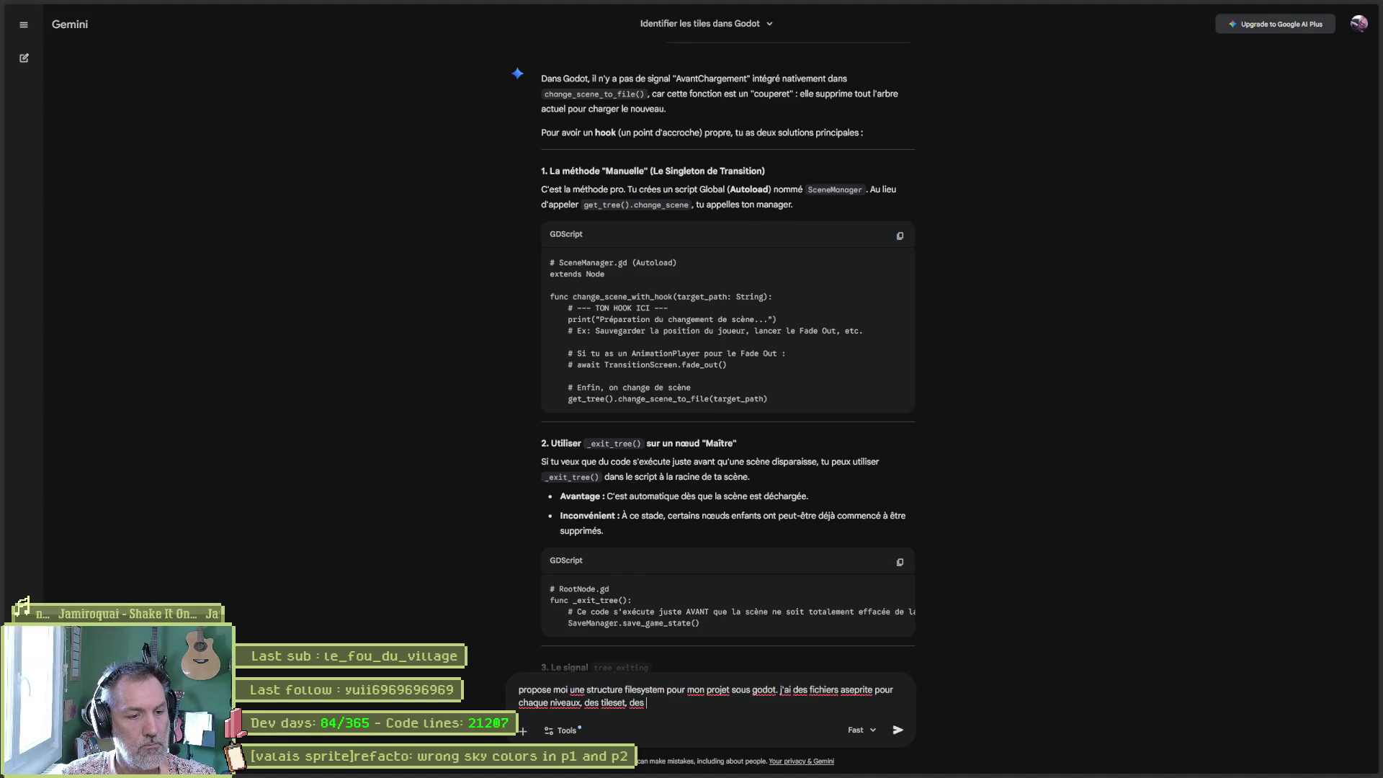
pyautogui.write('sprites etc.')
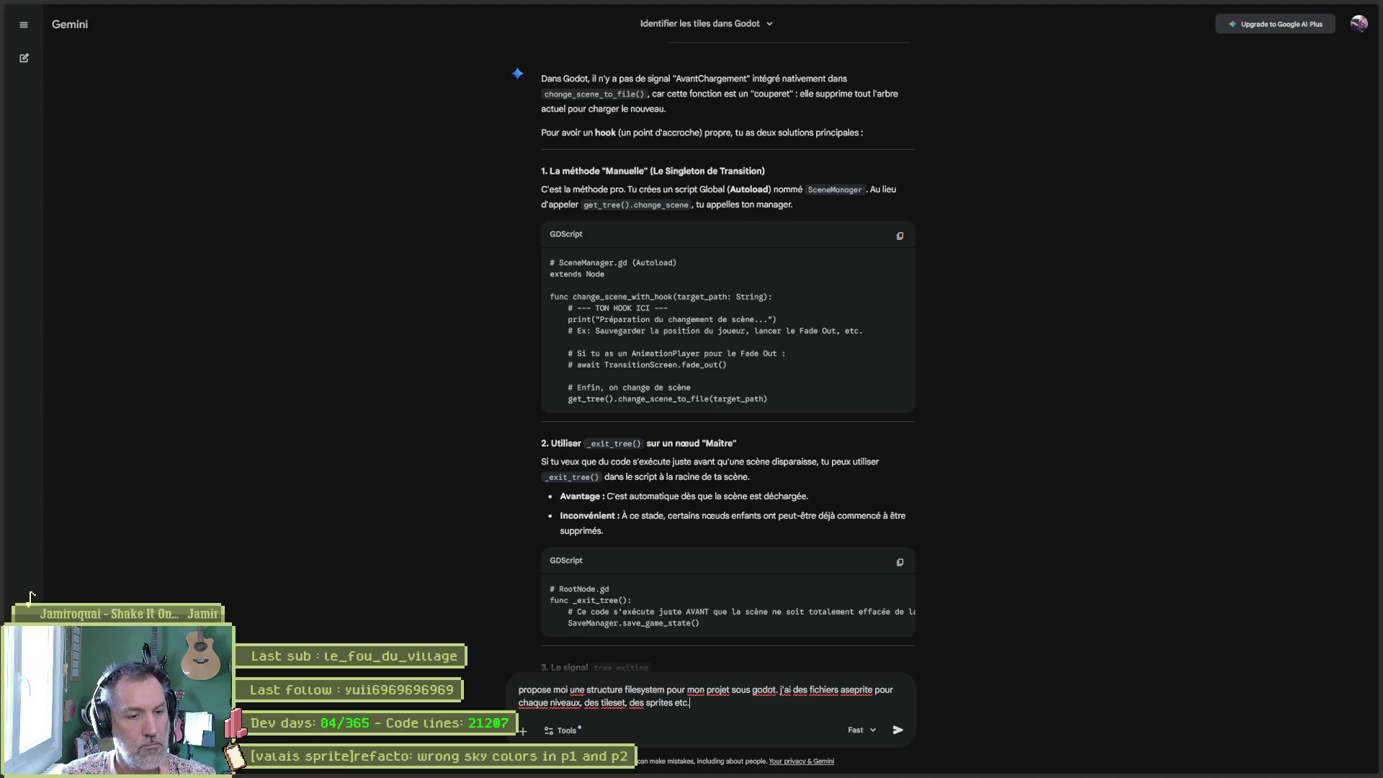
pyautogui.press('Return')
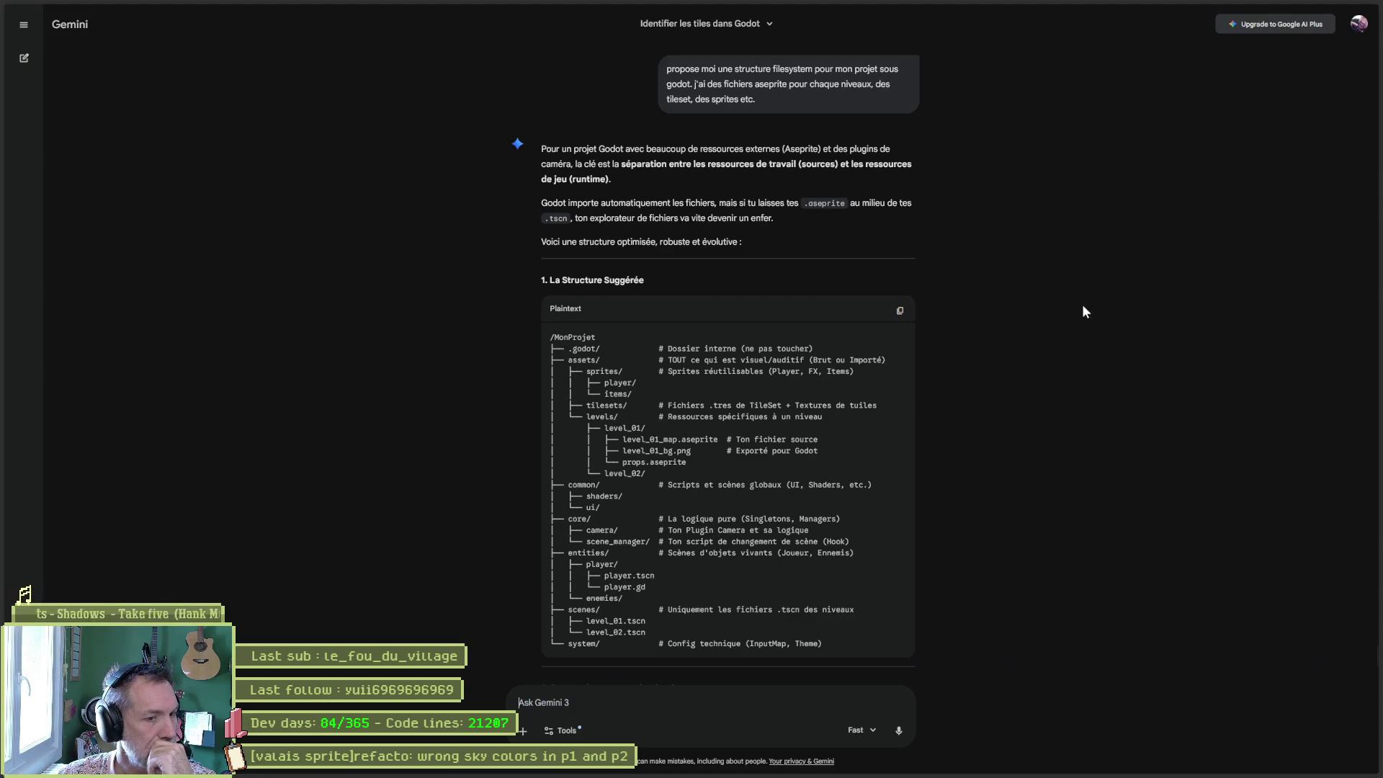
pyautogui.click(1321, 11)
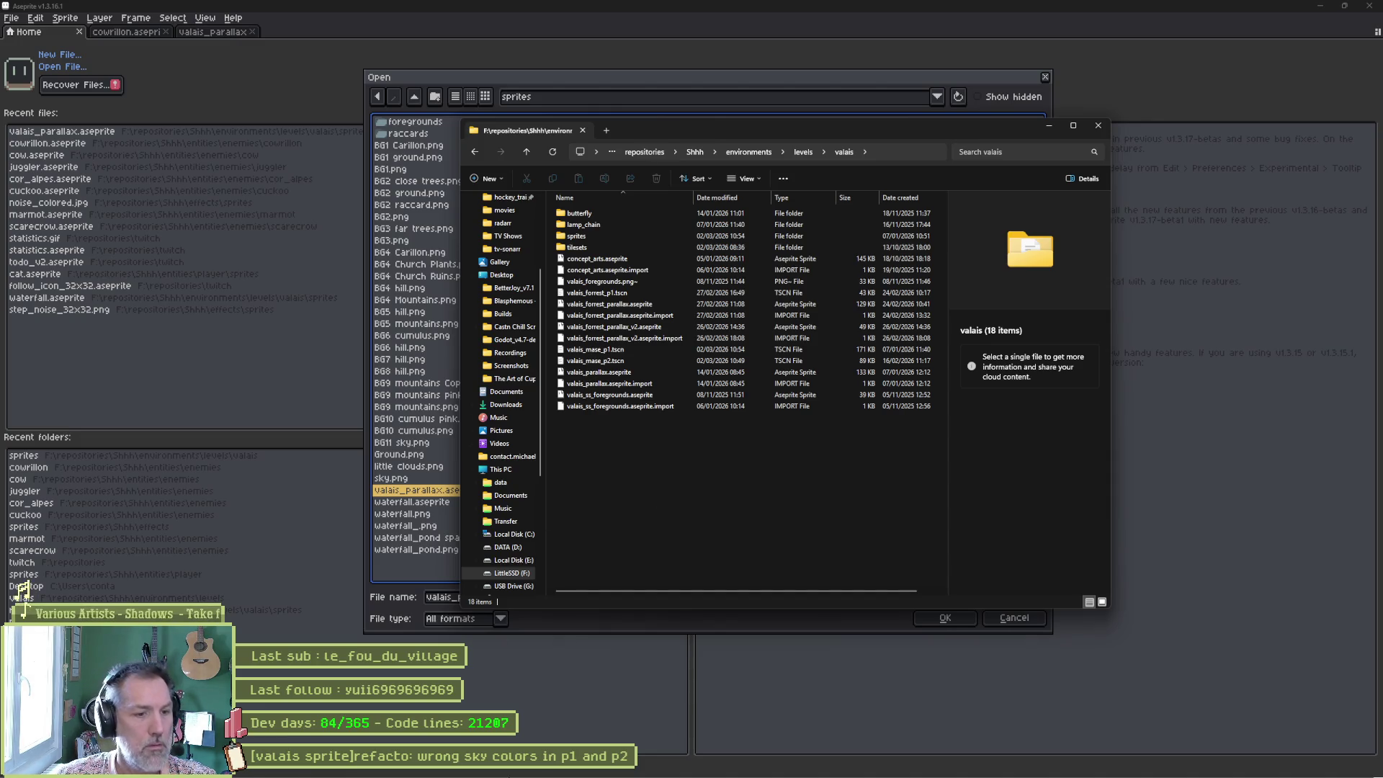
# Ask Gemini what an environment folder should contain, read the reply, then Alt+Tab to Explorer.
pyautogui.click(596, 773)
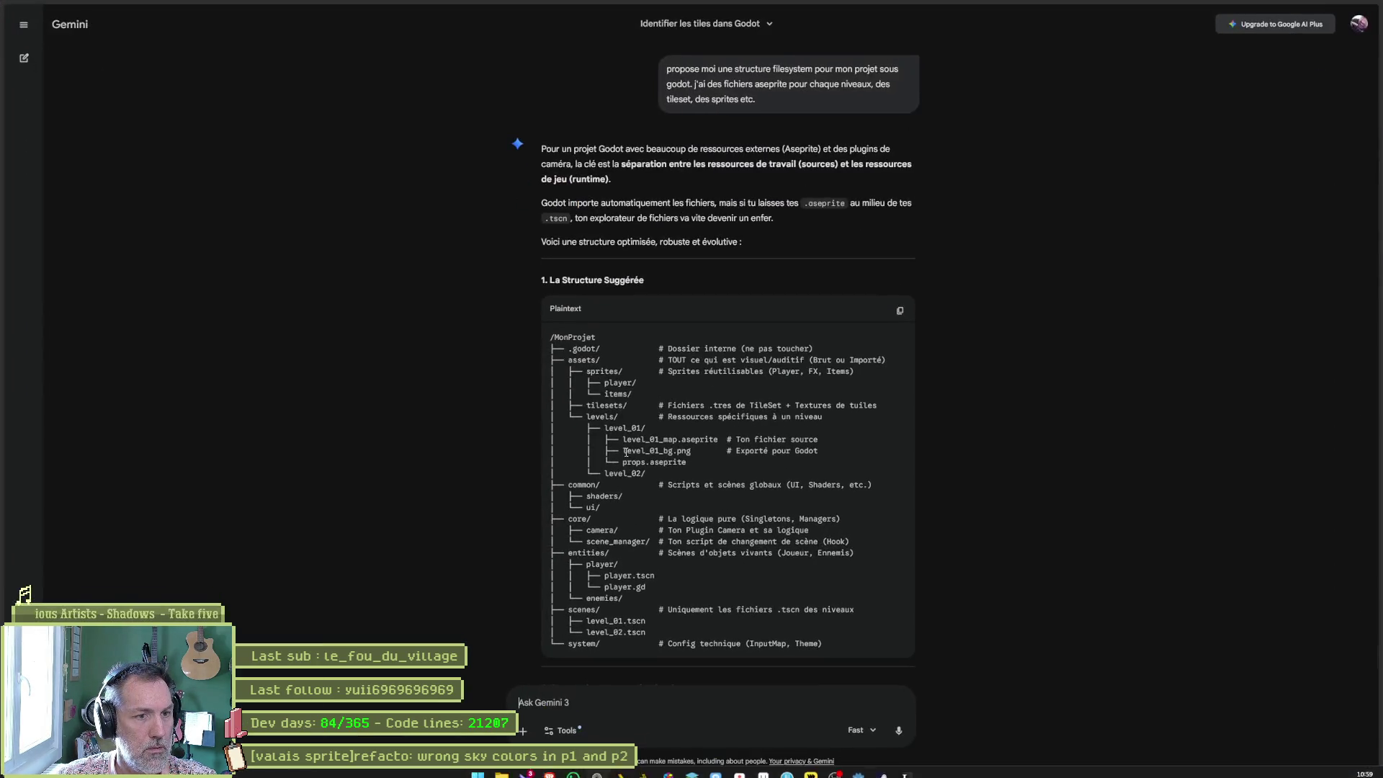
pyautogui.write('s')
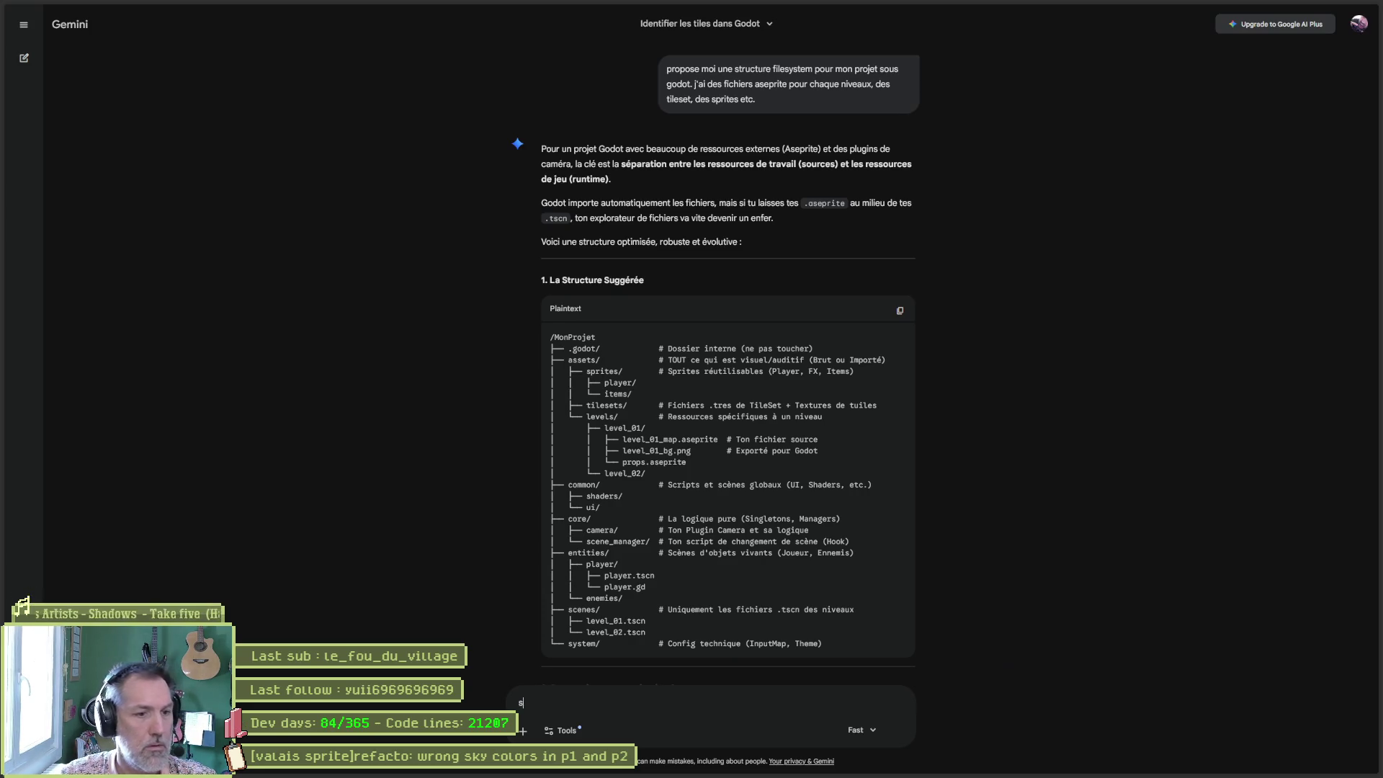
pyautogui.write("i j'ai un dossier ")
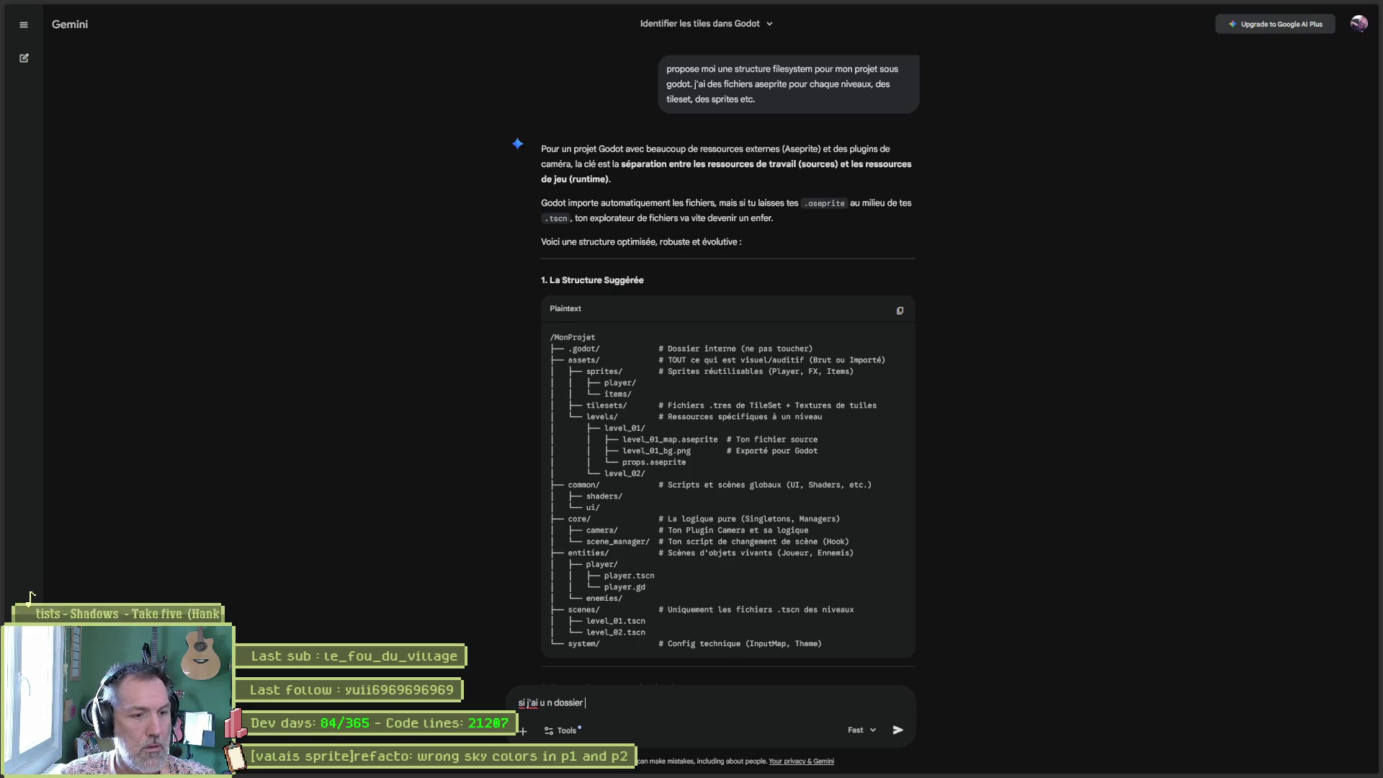
pyautogui.write('envonm')
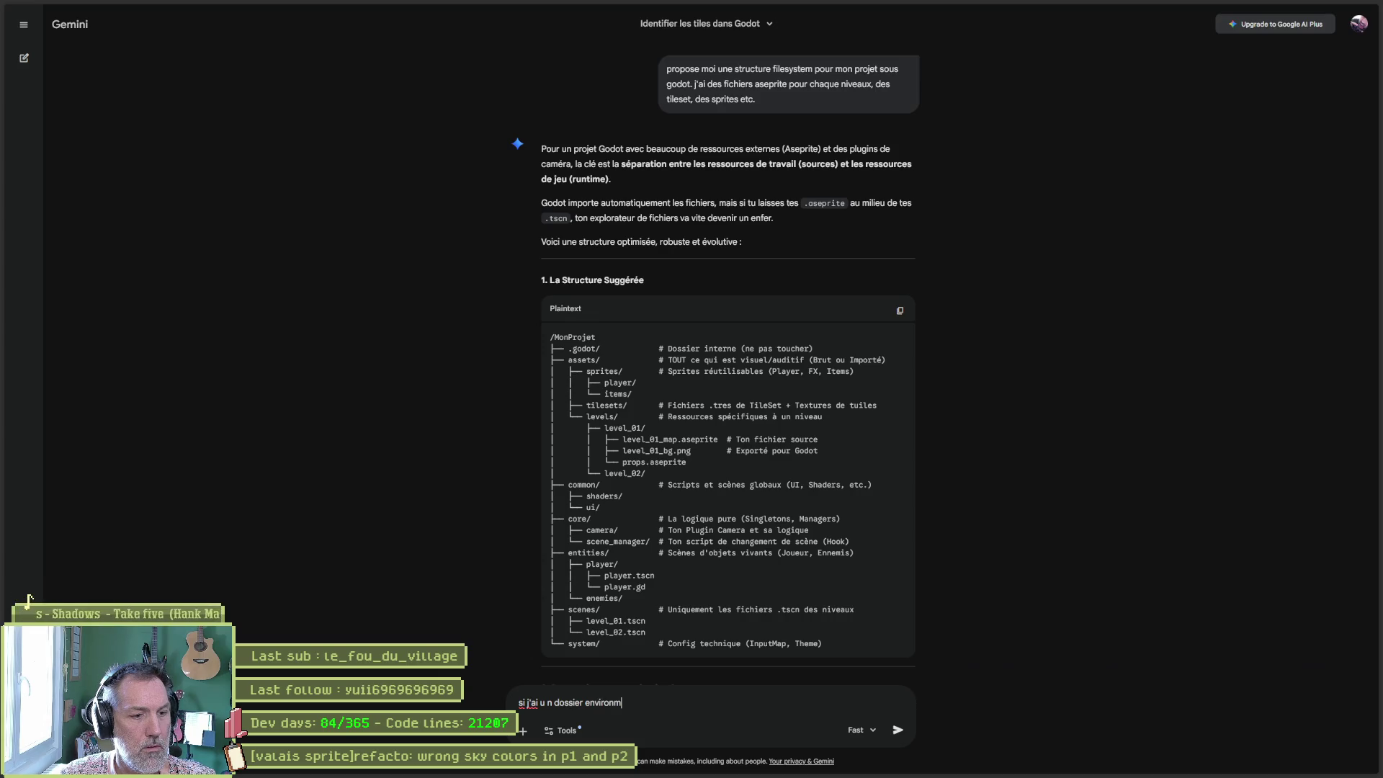
pyautogui.write('entqui')
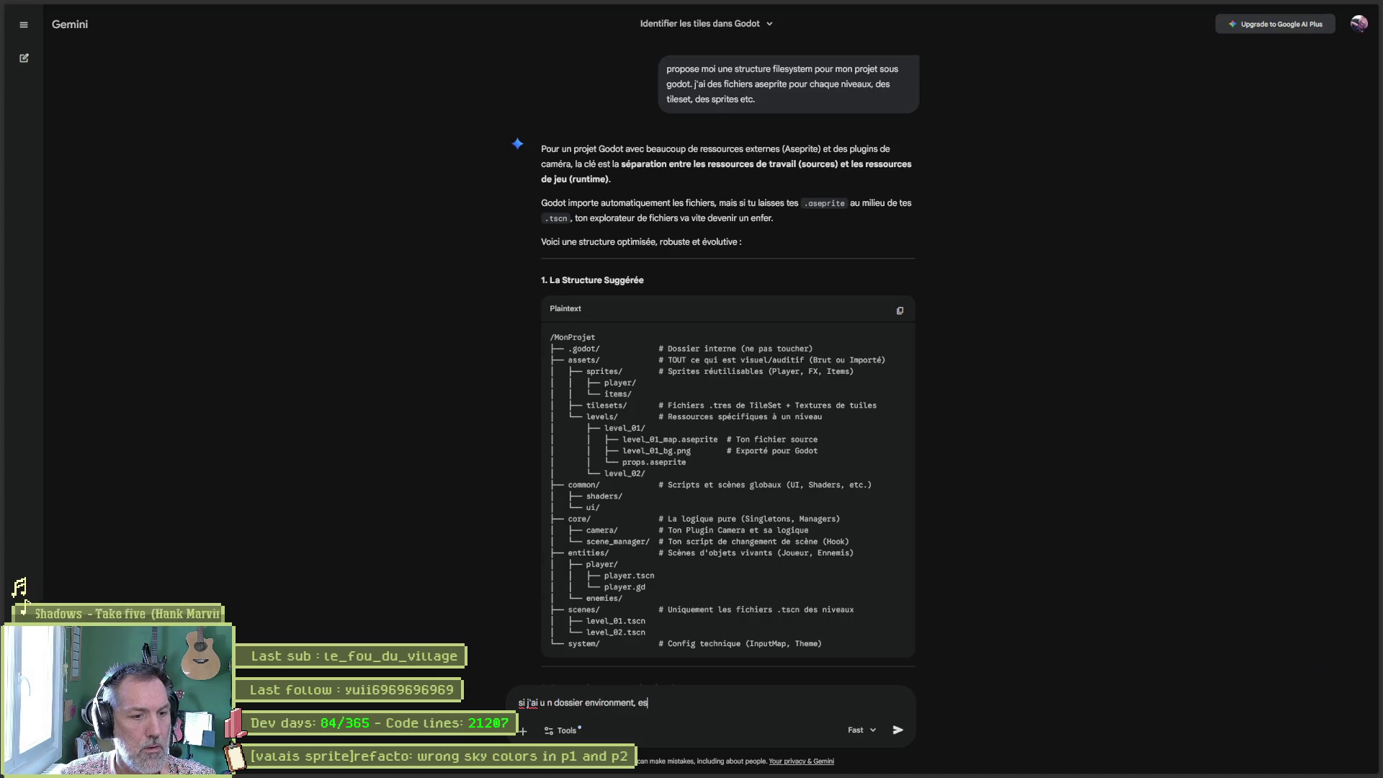
pyautogui.write('st-ce')
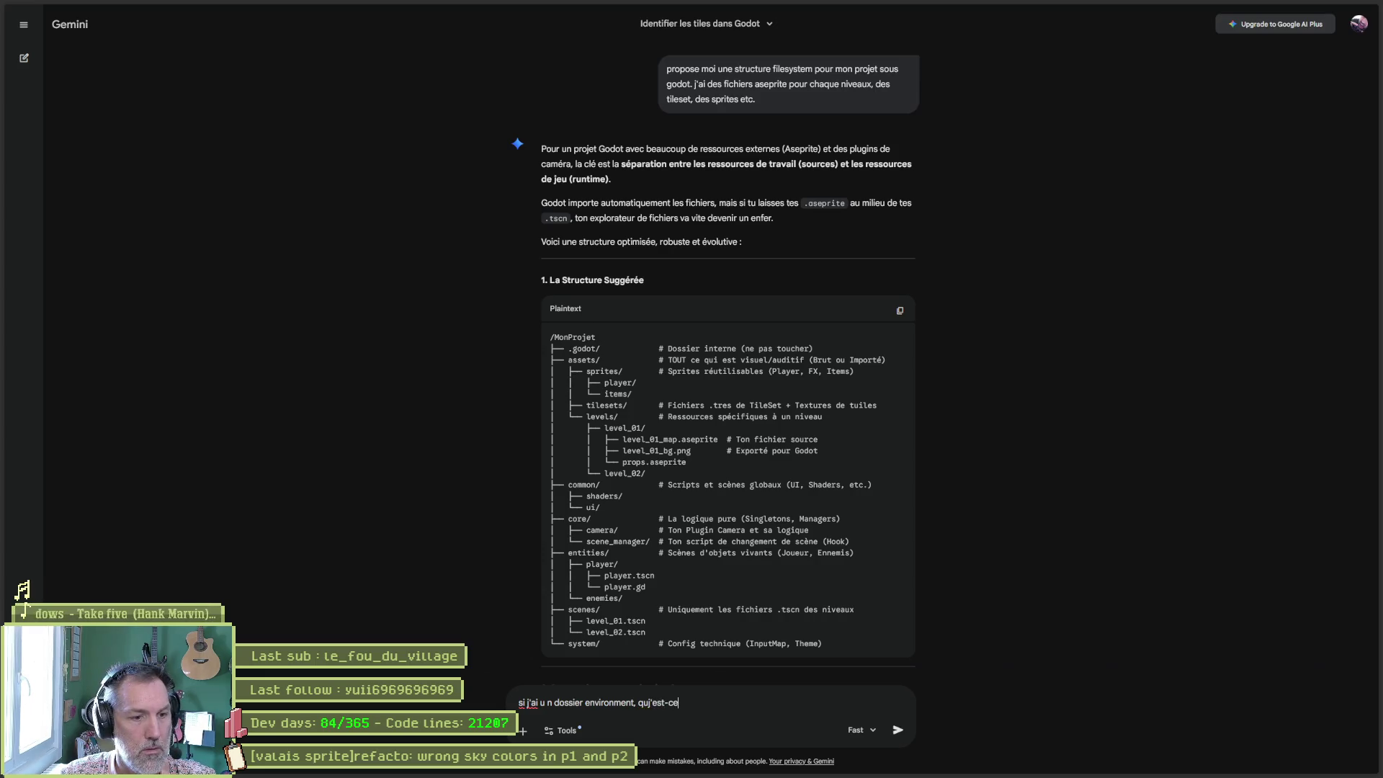
pyautogui.write(" qu'il est su")
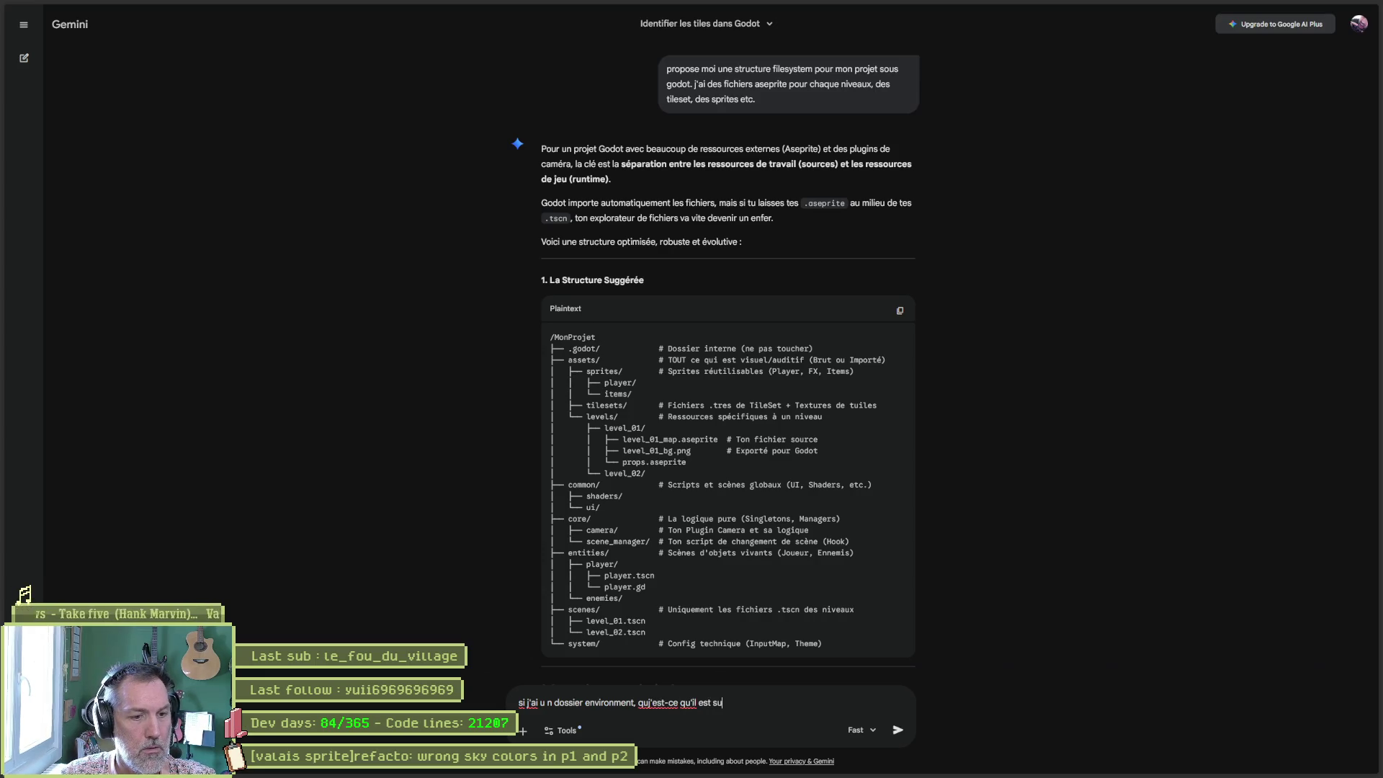
pyautogui.write('ppose contenir ?')
pyautogui.press('Return')
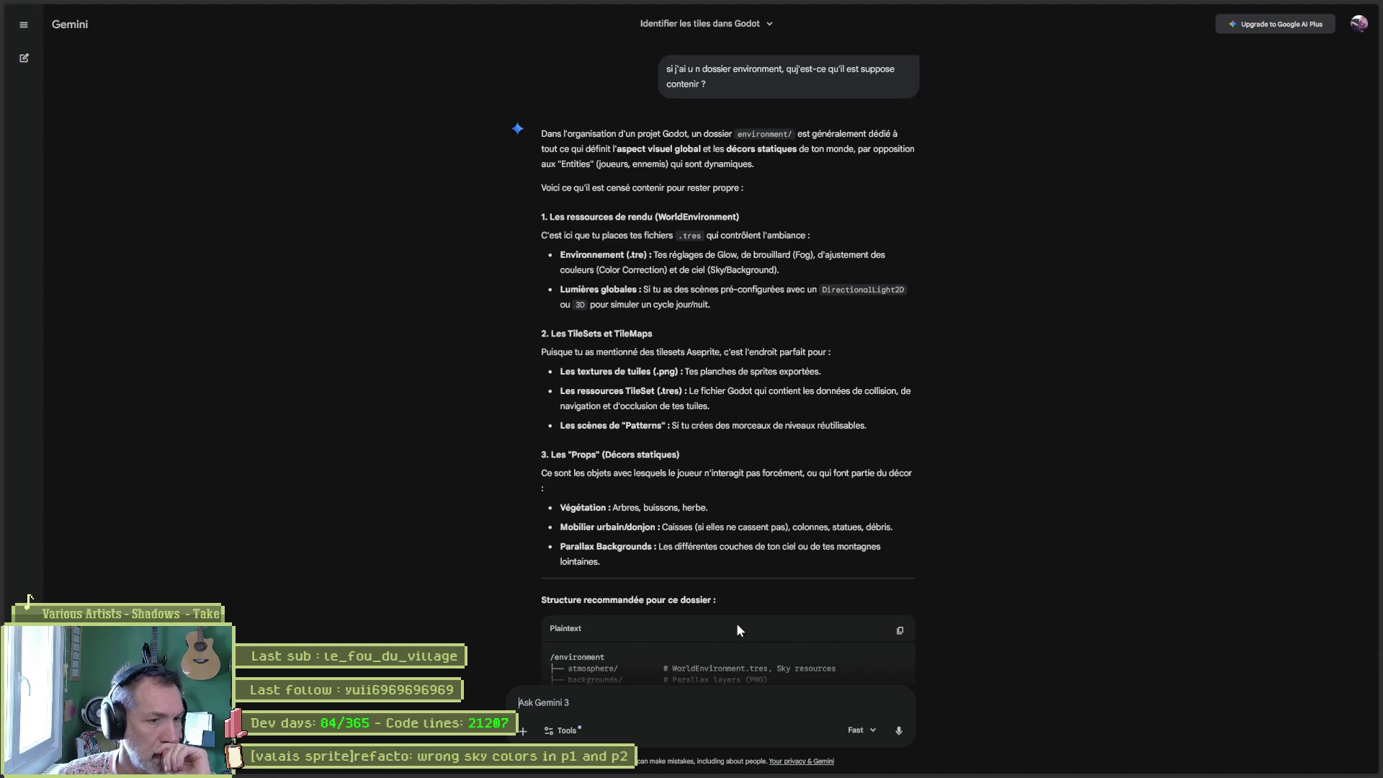
pyautogui.scroll(-3, 1001, 490)
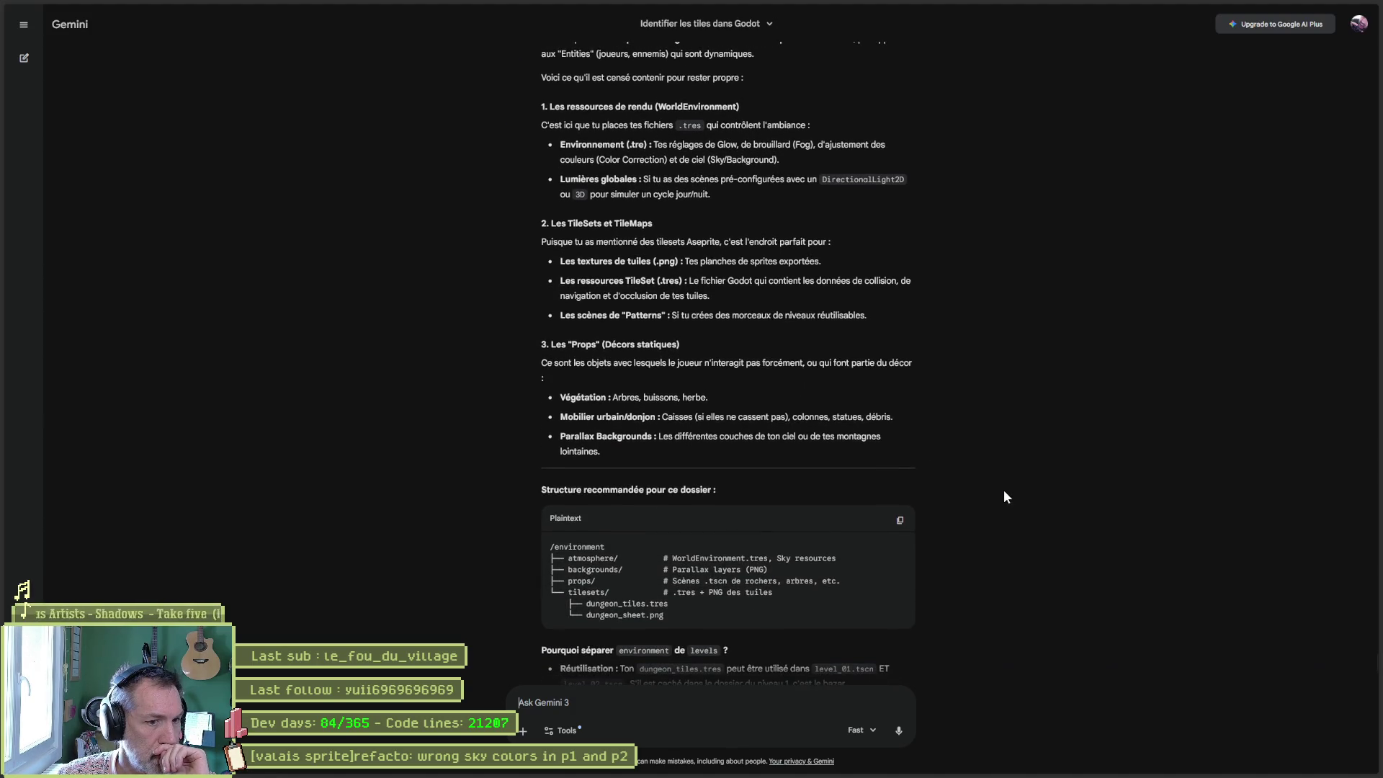
pyautogui.scroll(-3, 1004, 492)
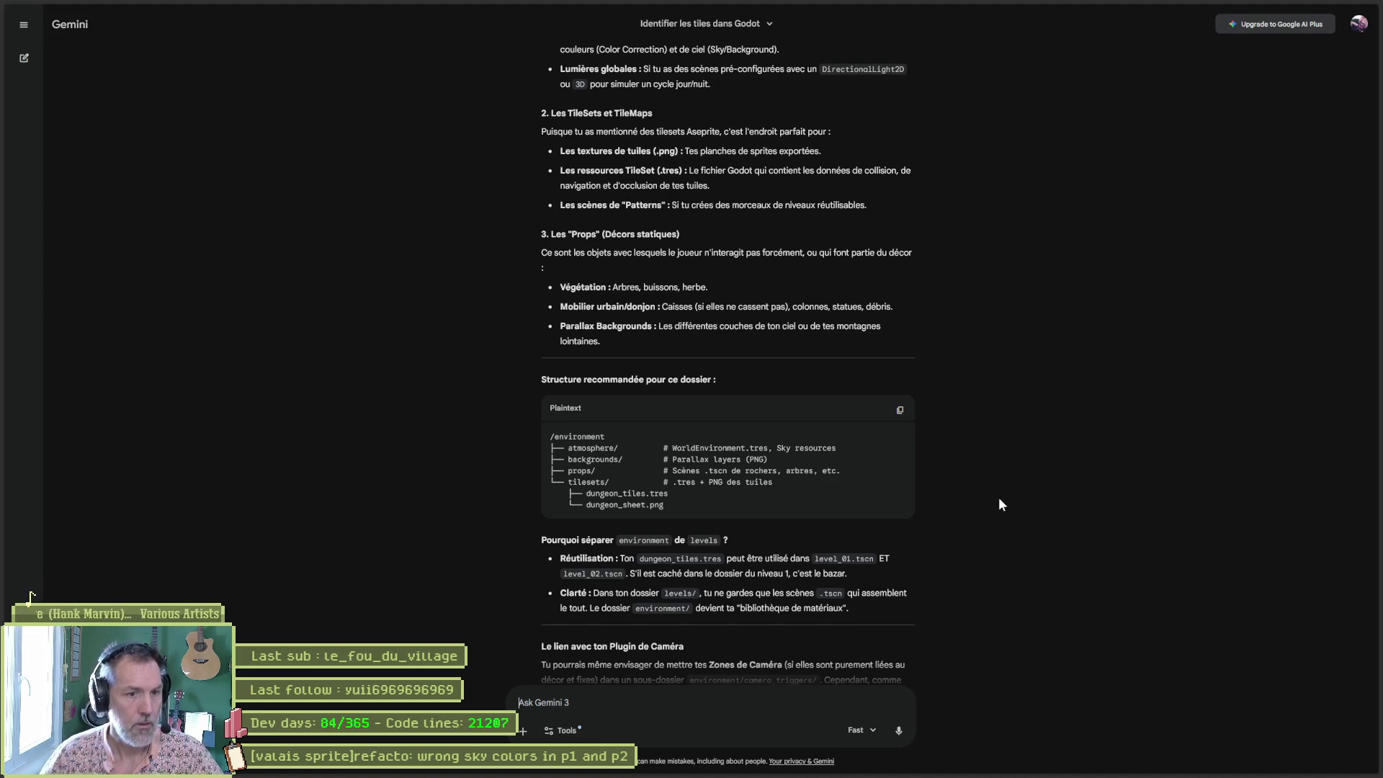
pyautogui.hotkey('alt', 'Tab')
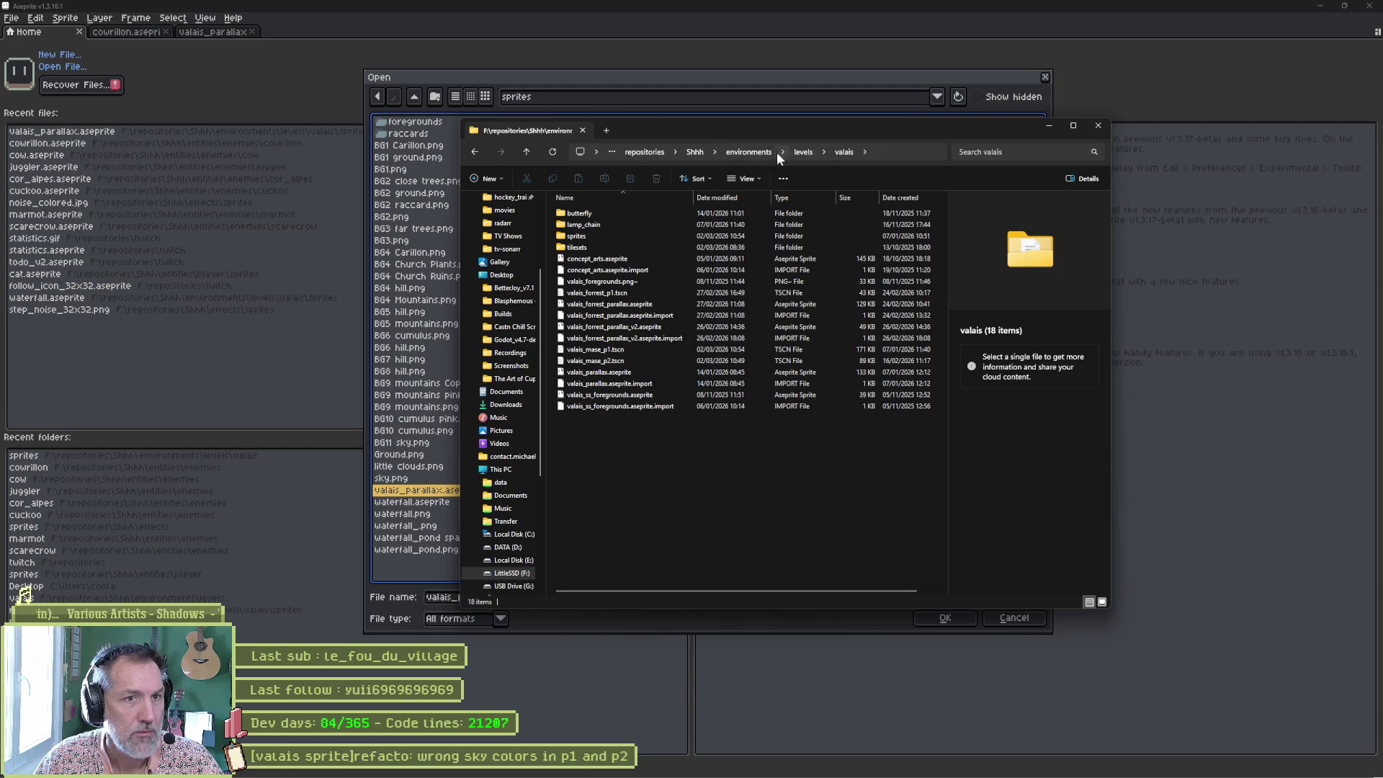
# Go up to Shhh, then browse environments, levels and the luzern level folder.
pyautogui.click(734, 153)
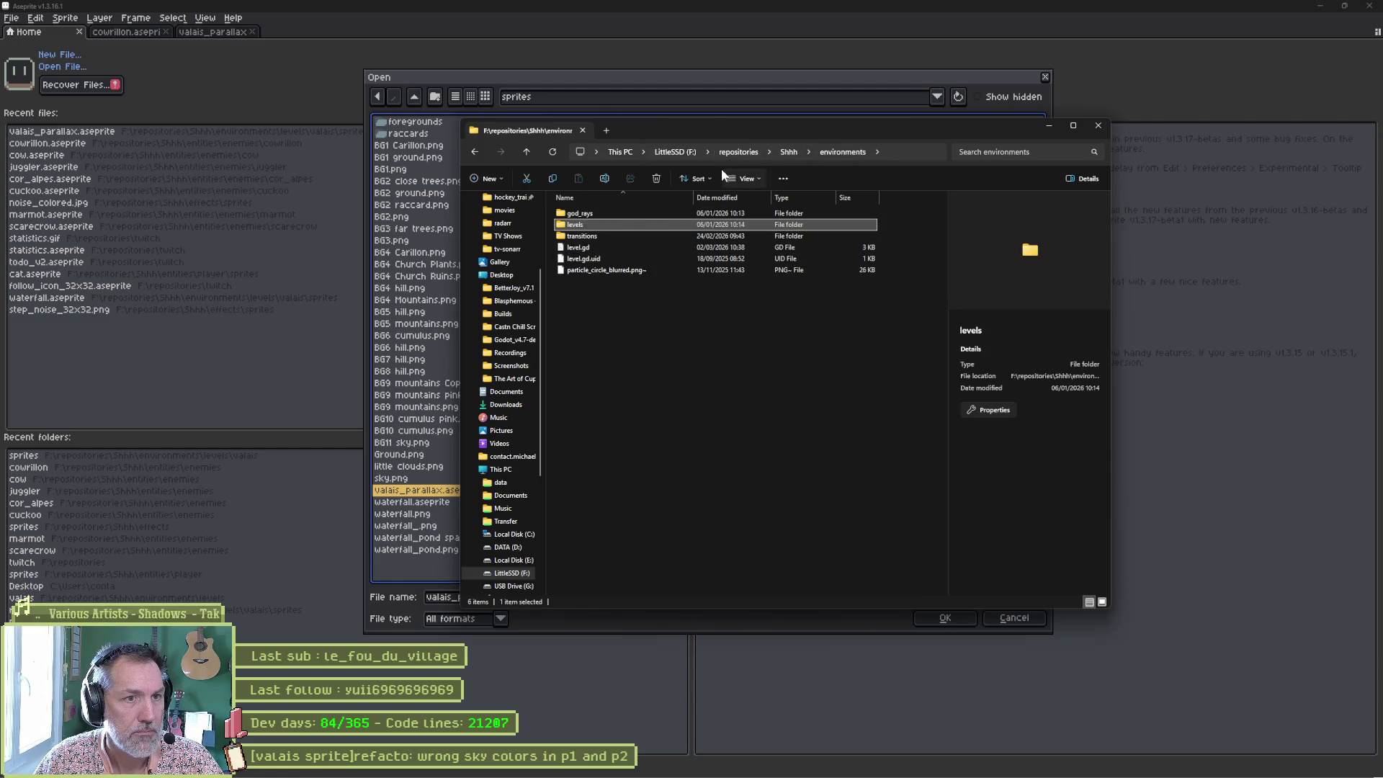
pyautogui.click(789, 153)
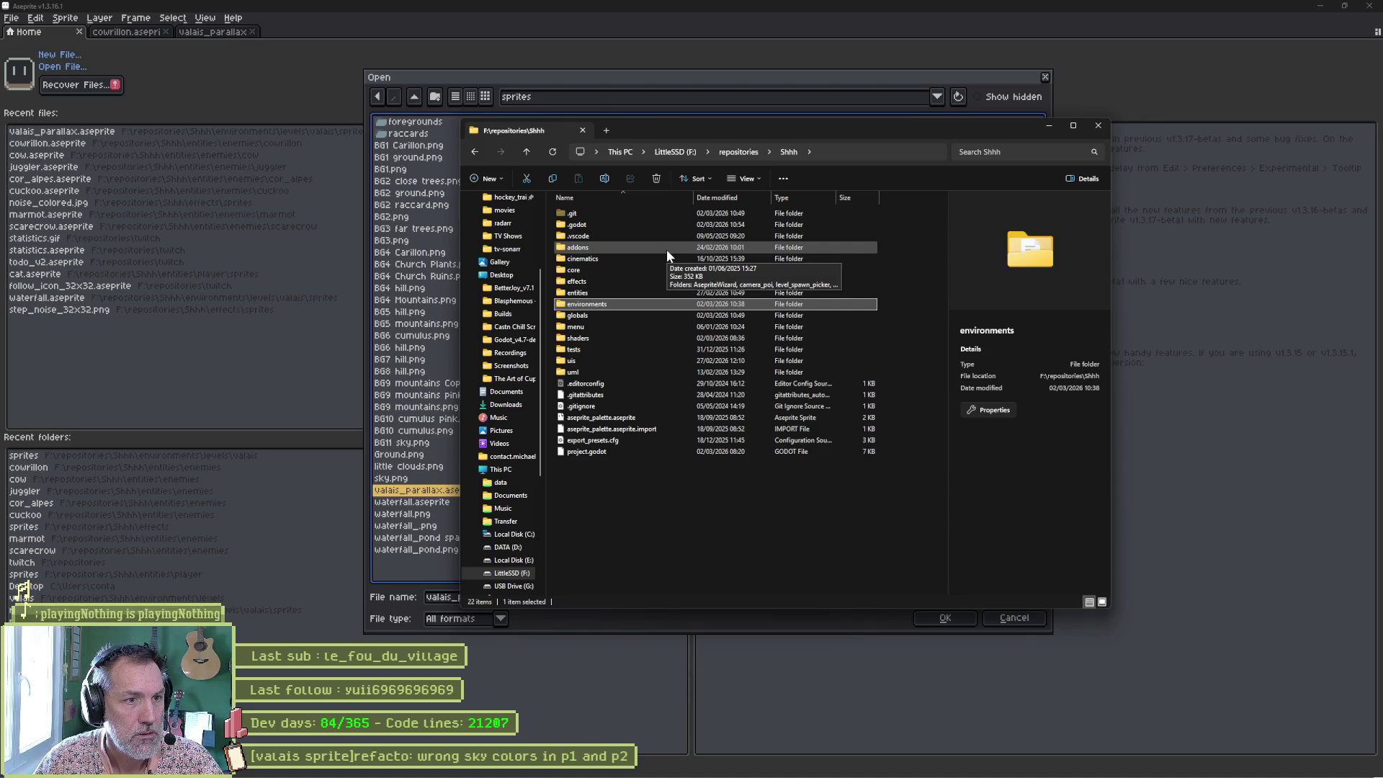
pyautogui.doubleClick(582, 306)
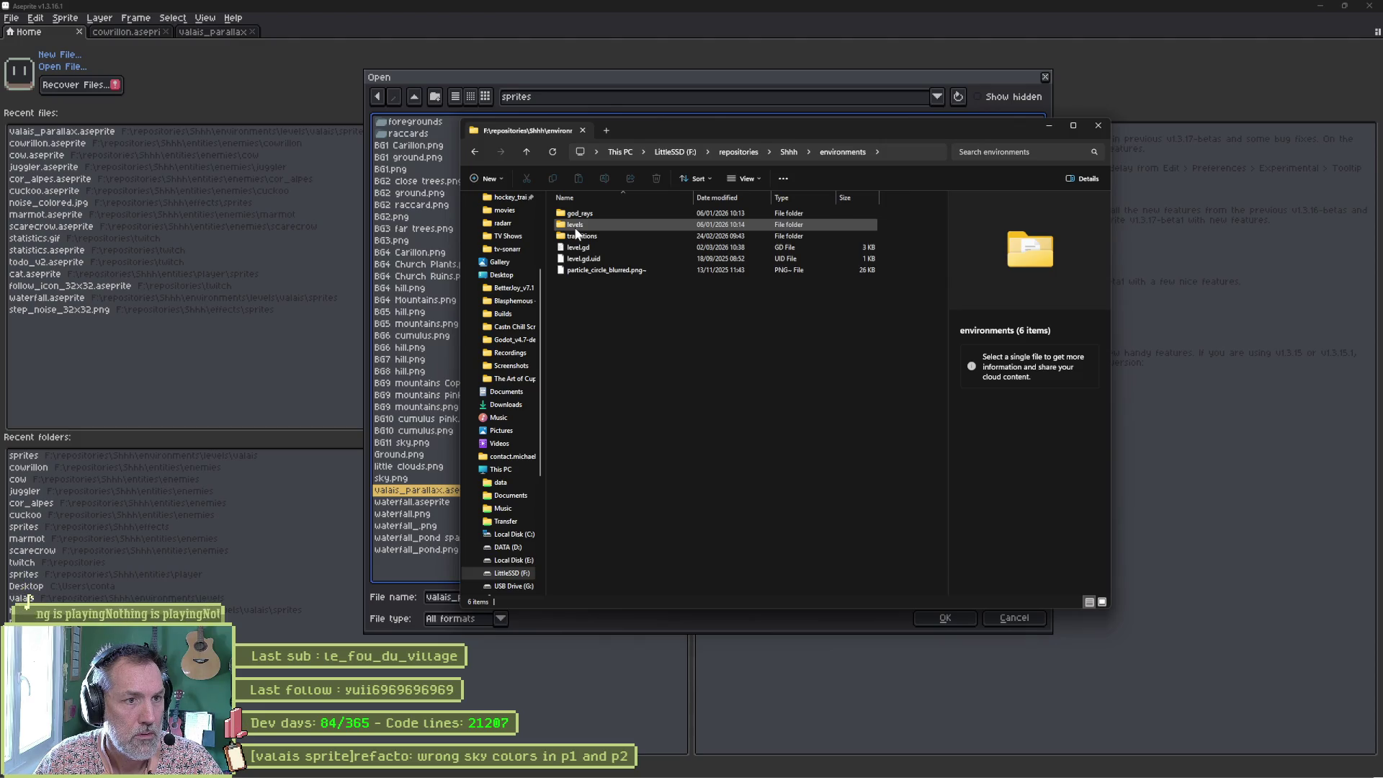
pyautogui.doubleClick(576, 224)
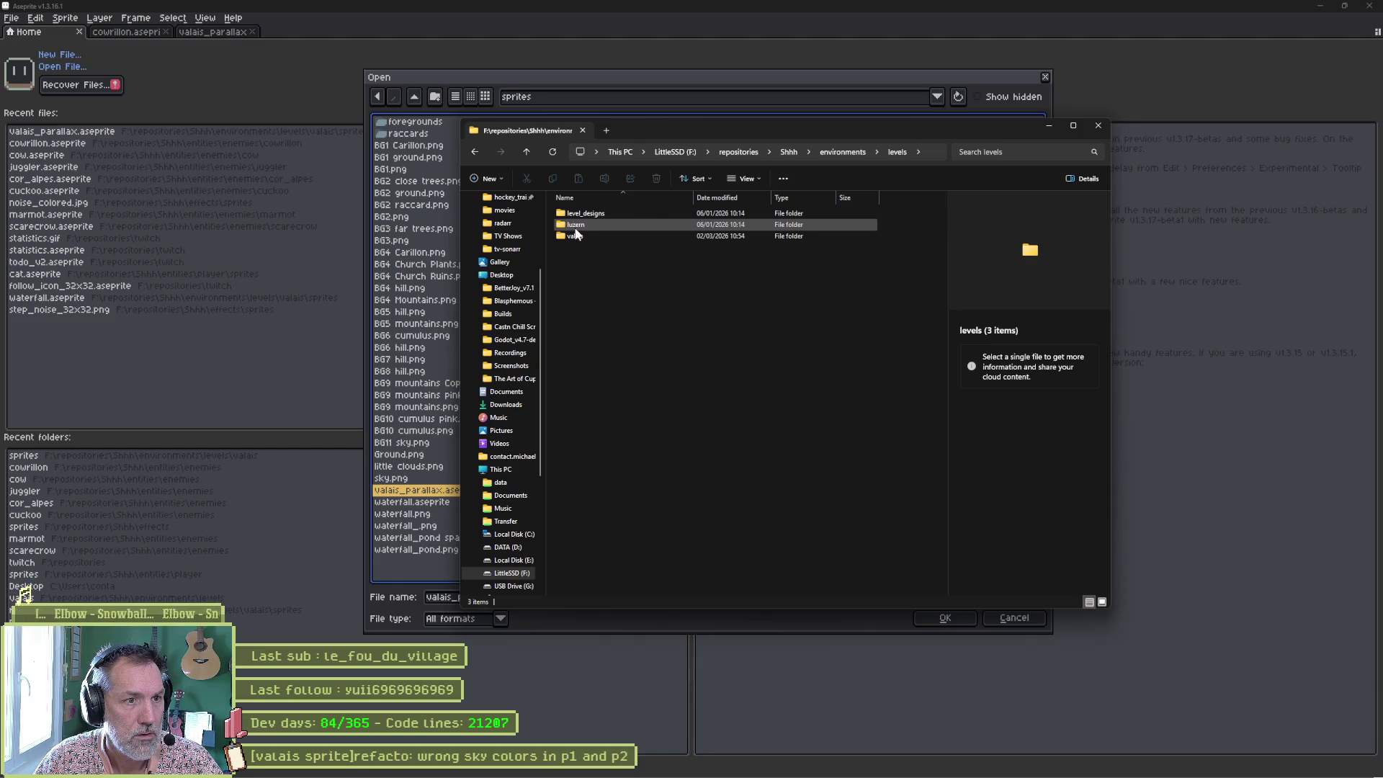
pyautogui.doubleClick(576, 226)
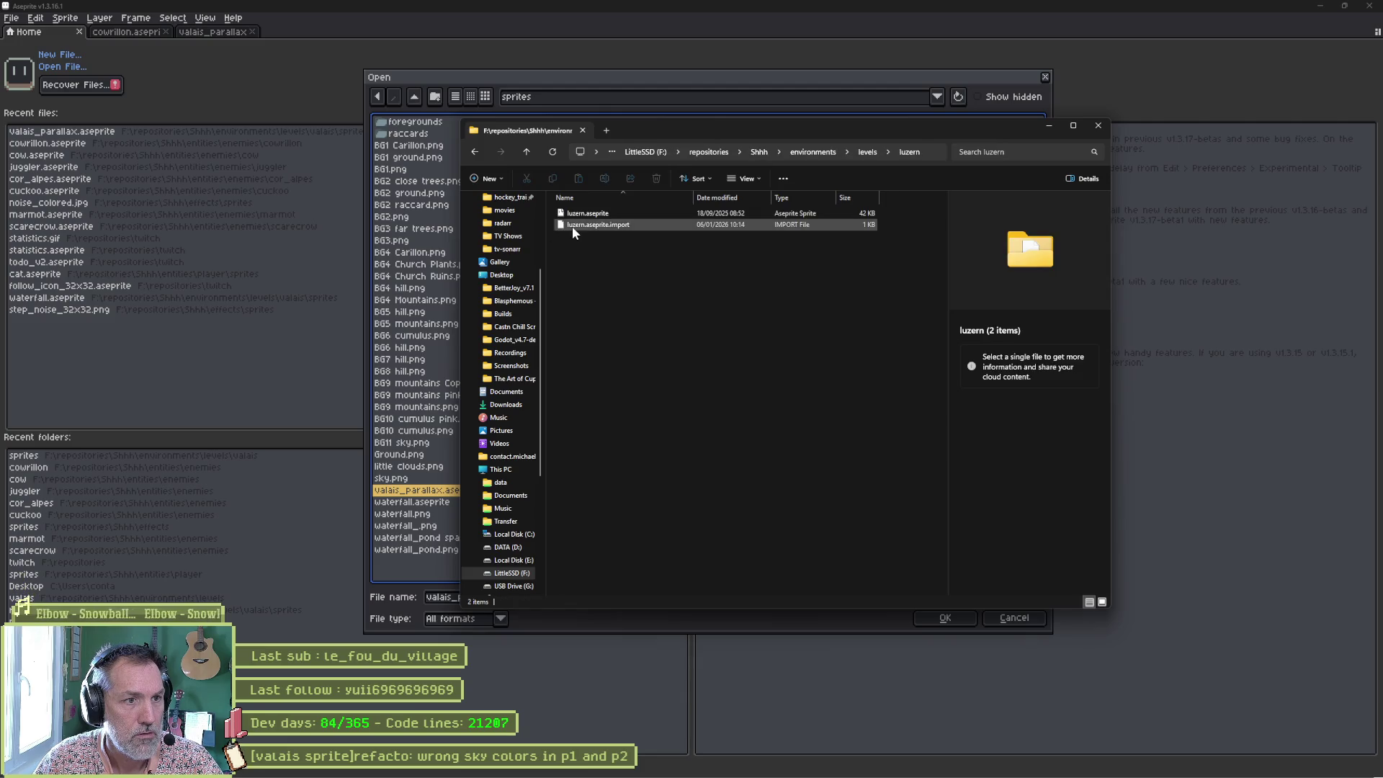
pyautogui.click(866, 152)
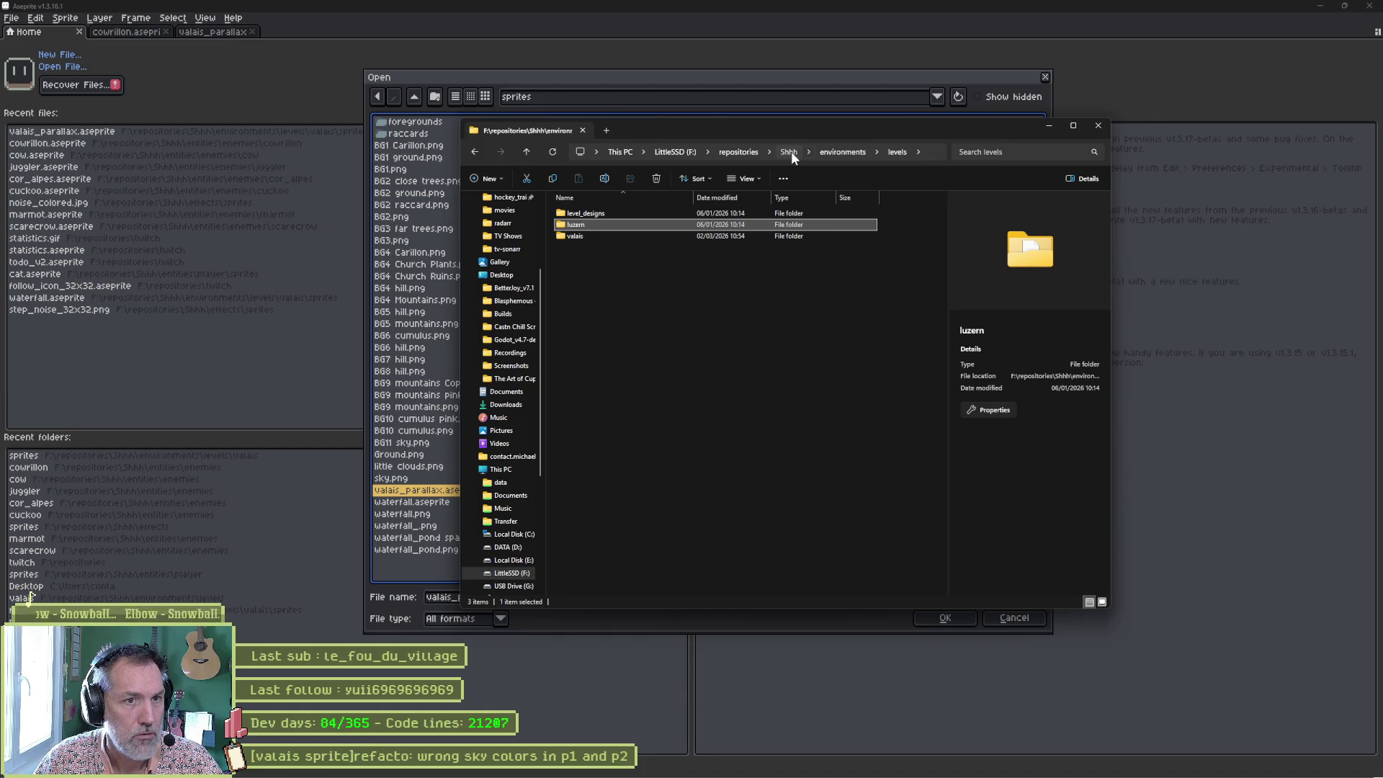
# Inspect the entities and menu folders, returning to the Shhh project root each time.
pyautogui.click(790, 152)
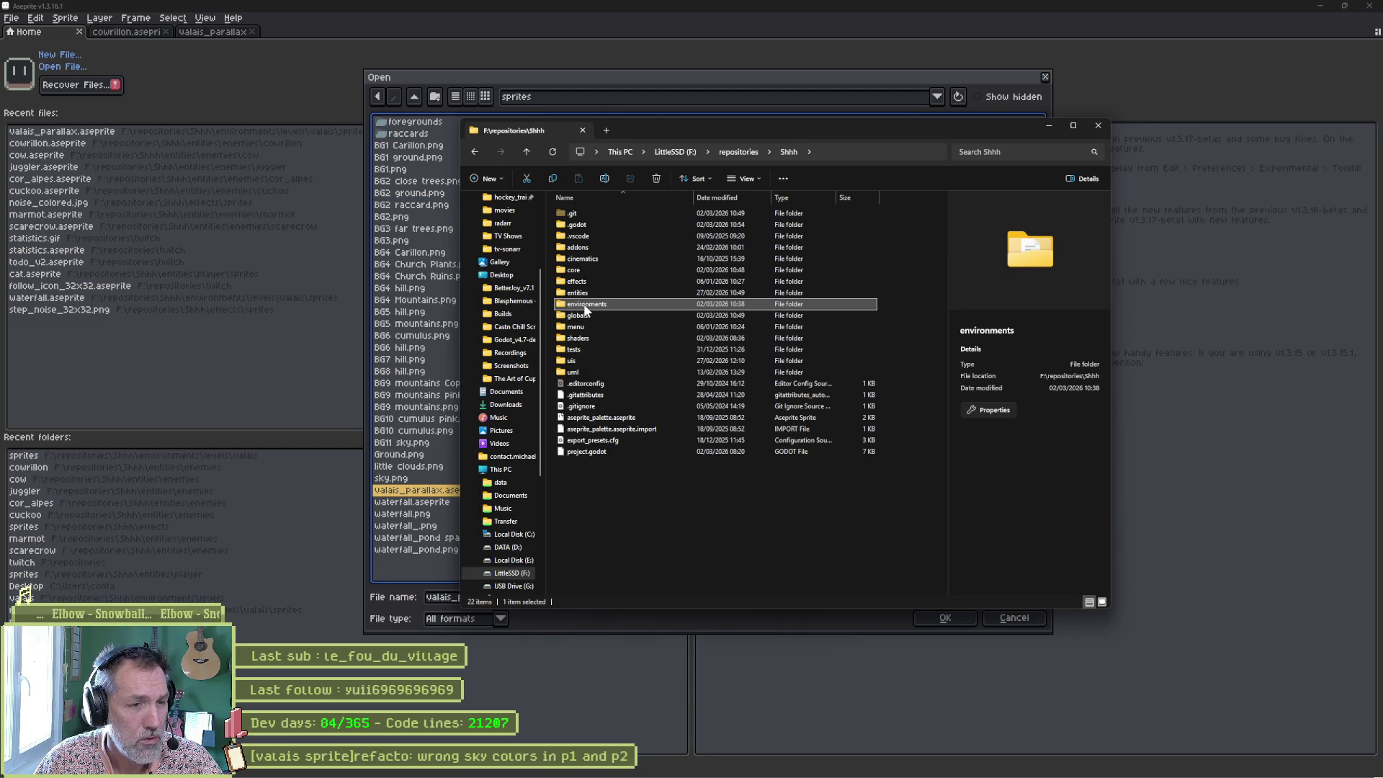
pyautogui.doubleClick(583, 293)
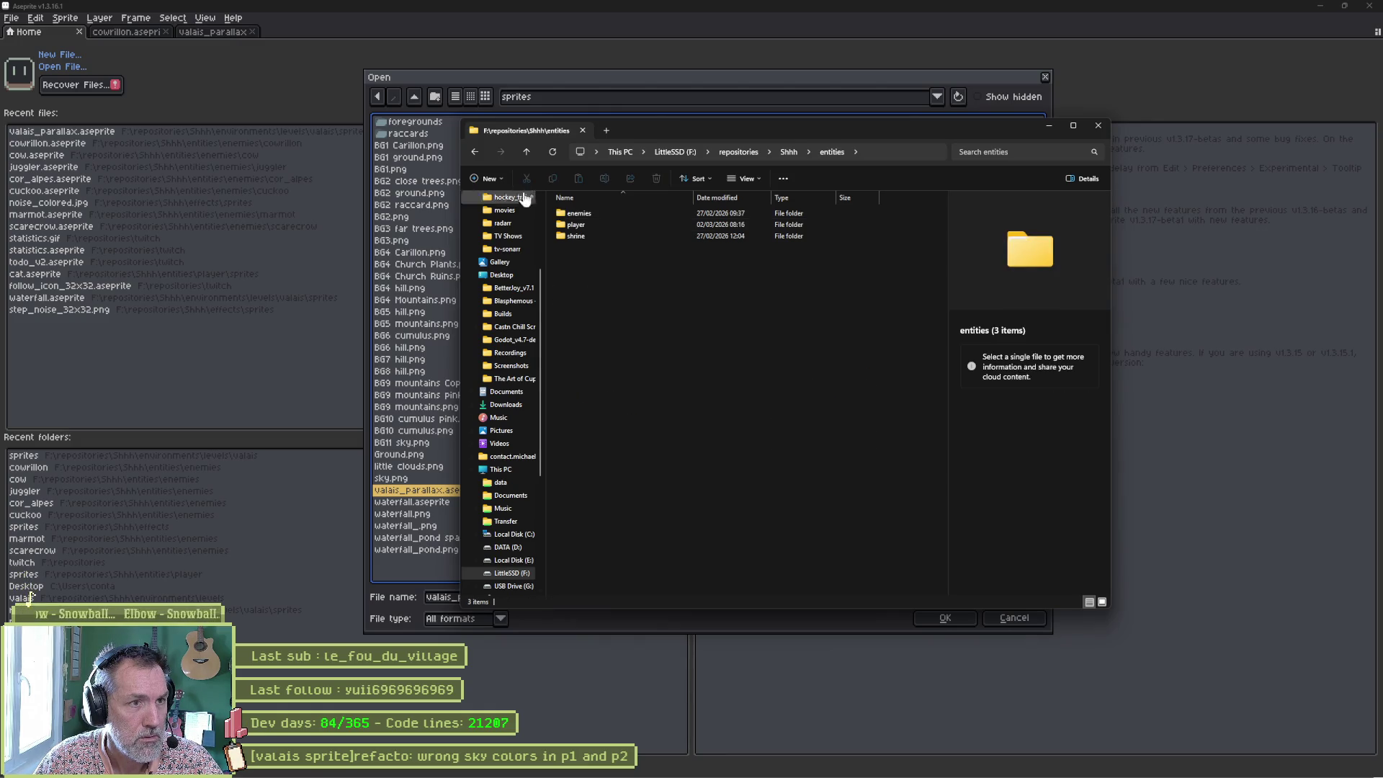
pyautogui.click(475, 152)
pyautogui.doubleClick(598, 327)
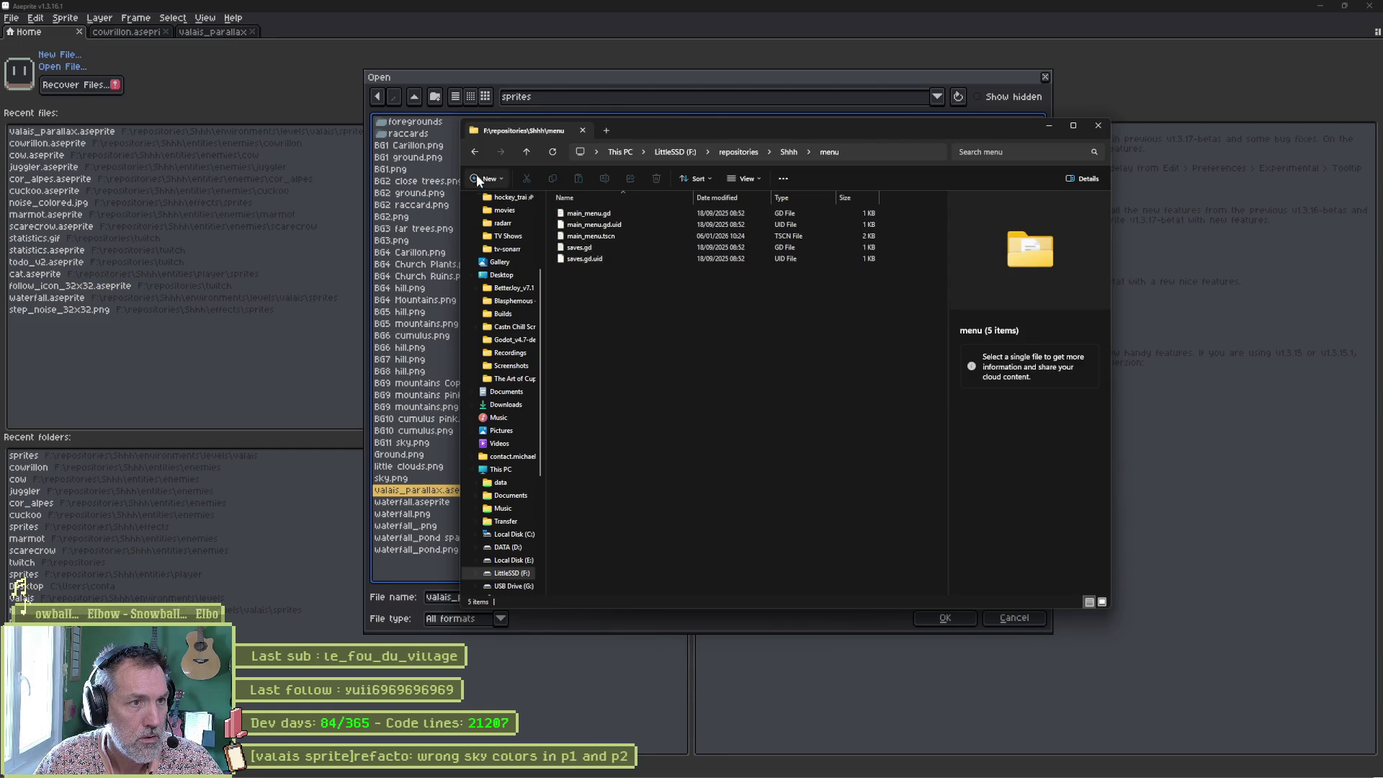
pyautogui.click(475, 152)
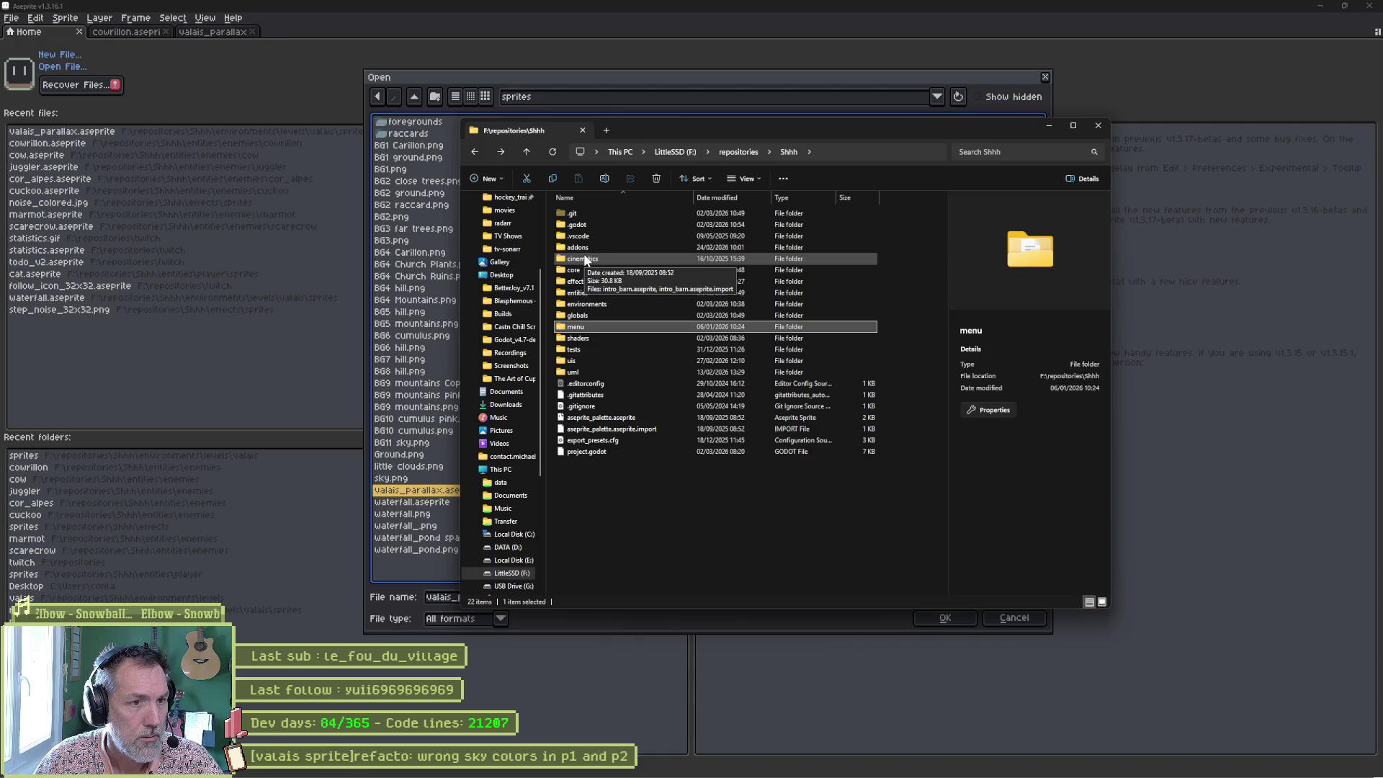
pyautogui.moveTo(859, 772)
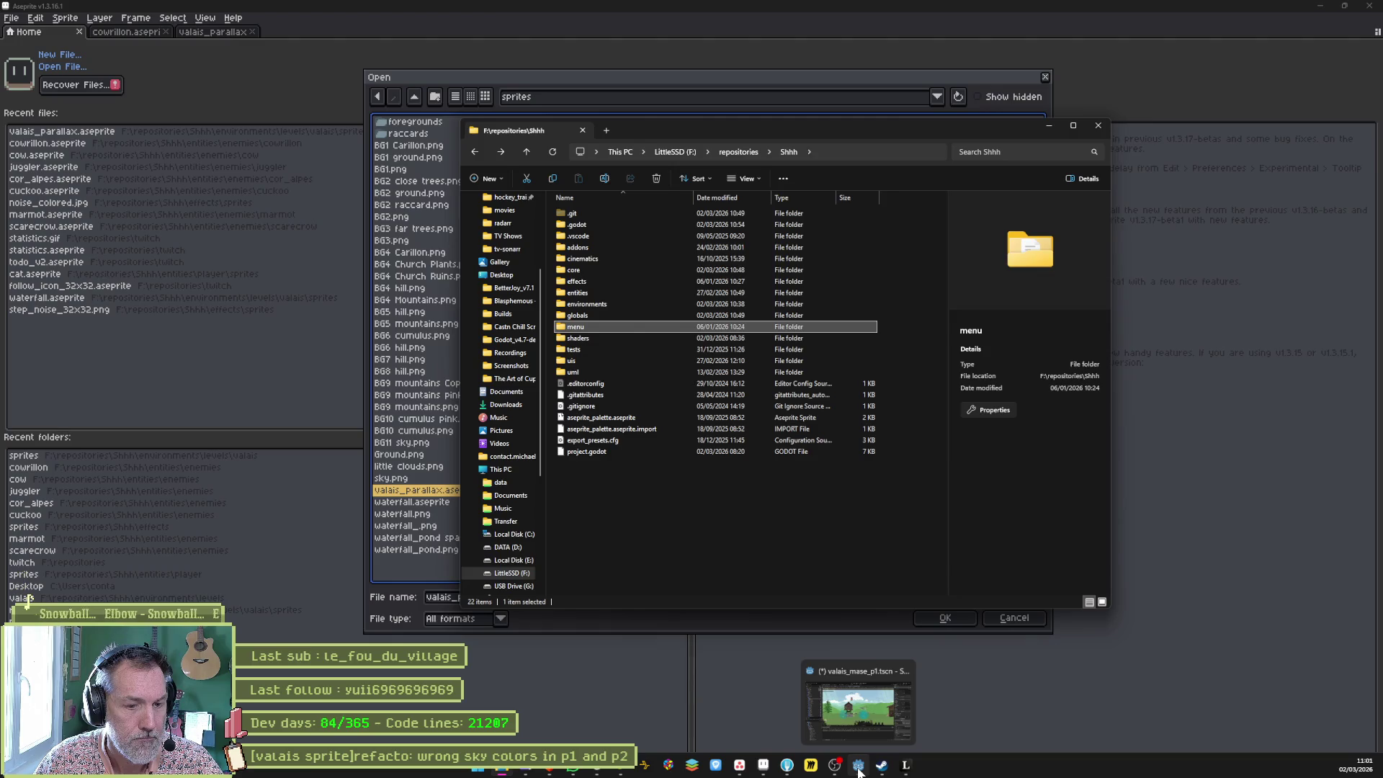
# Close Godot, choosing Save & Close for both valais_mase_p1 and valais_mase_p2.
pyautogui.click(859, 773)
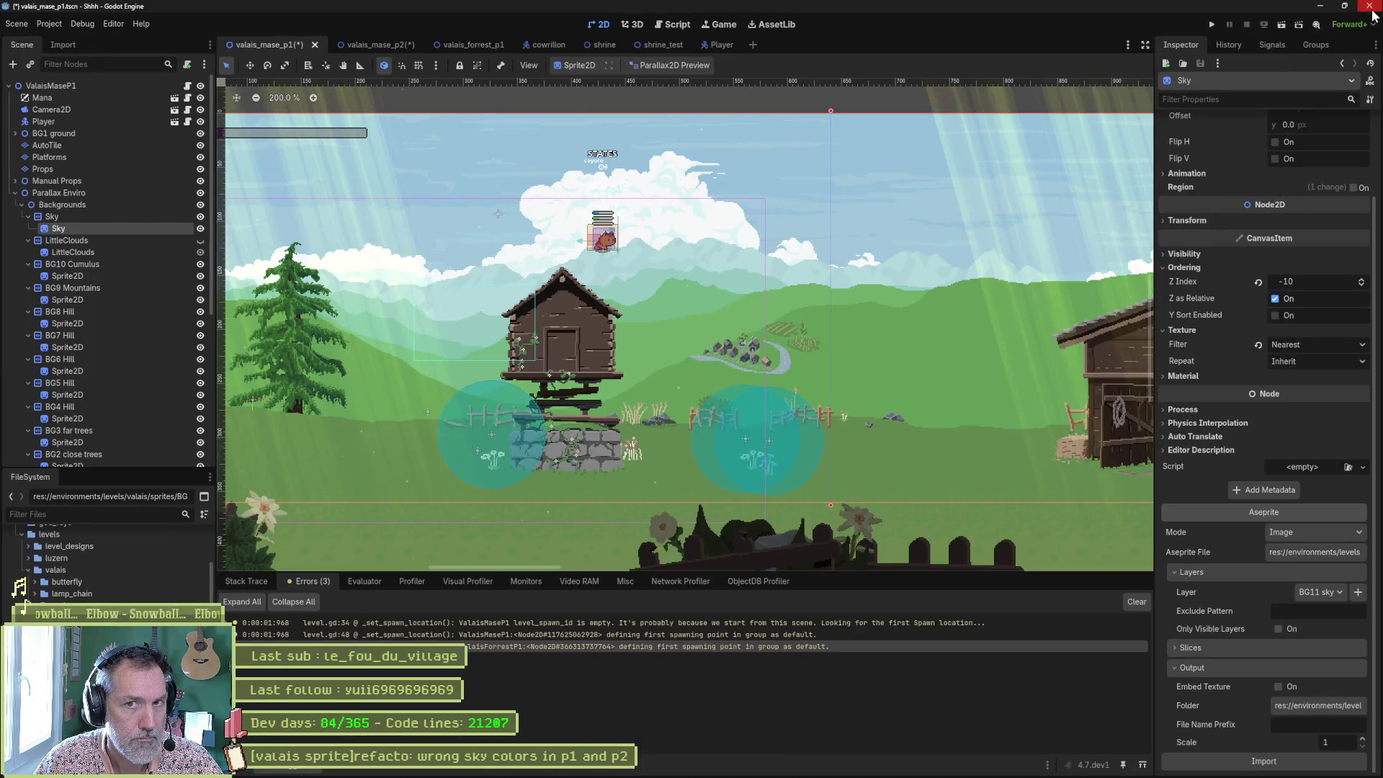
pyautogui.click(1370, 6)
pyautogui.click(612, 422)
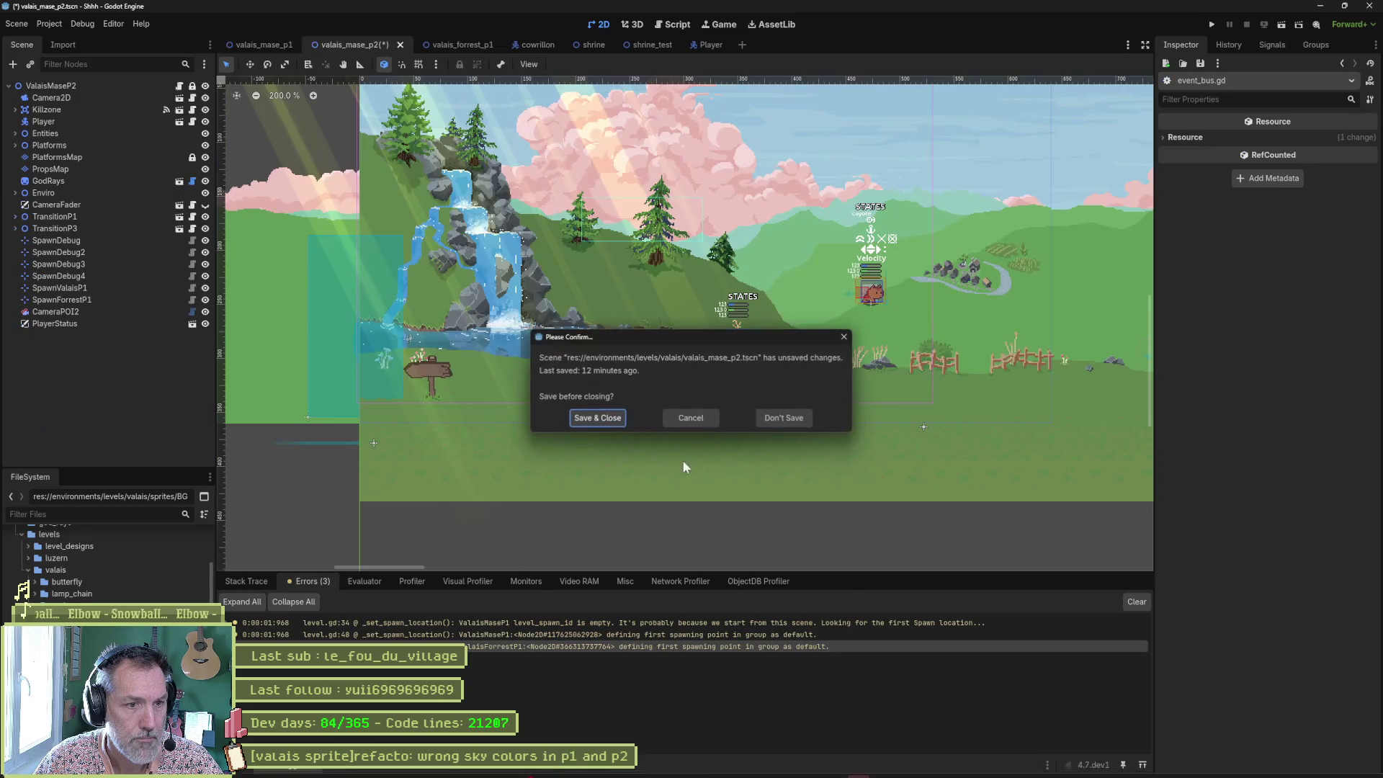
pyautogui.click(613, 421)
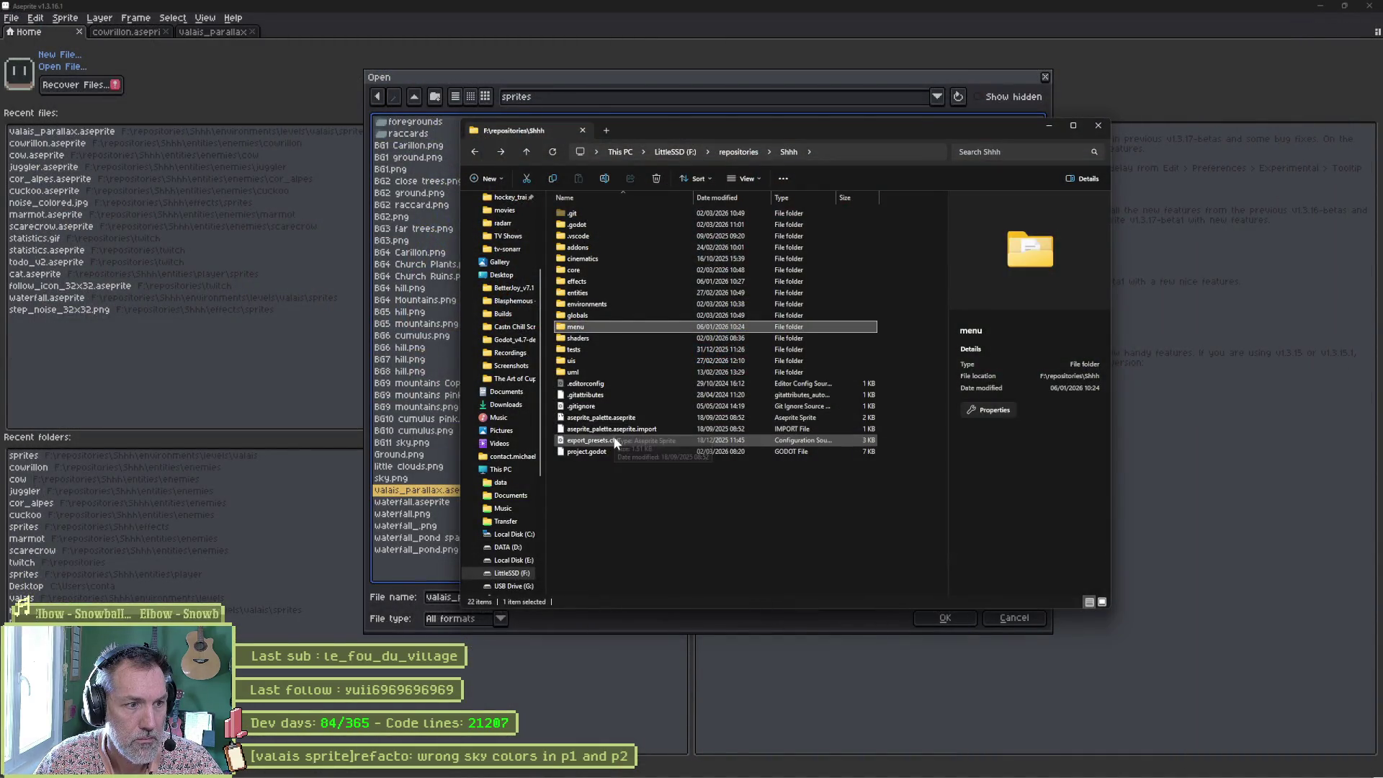
# Cancel Aseprite's Open prompt, quit Aseprite, and close the sketching app, discarding the untitled sketch.
pyautogui.click(855, 629)
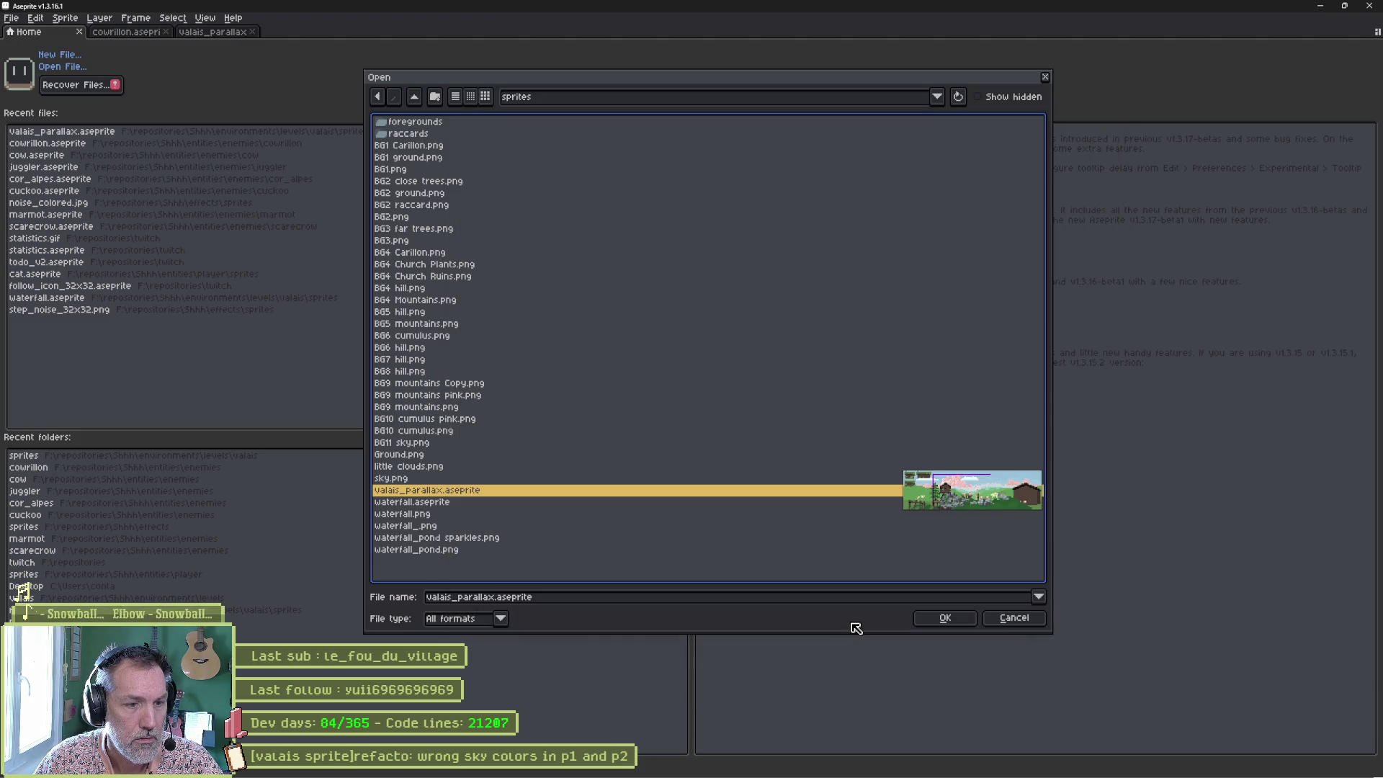
pyautogui.click(1014, 618)
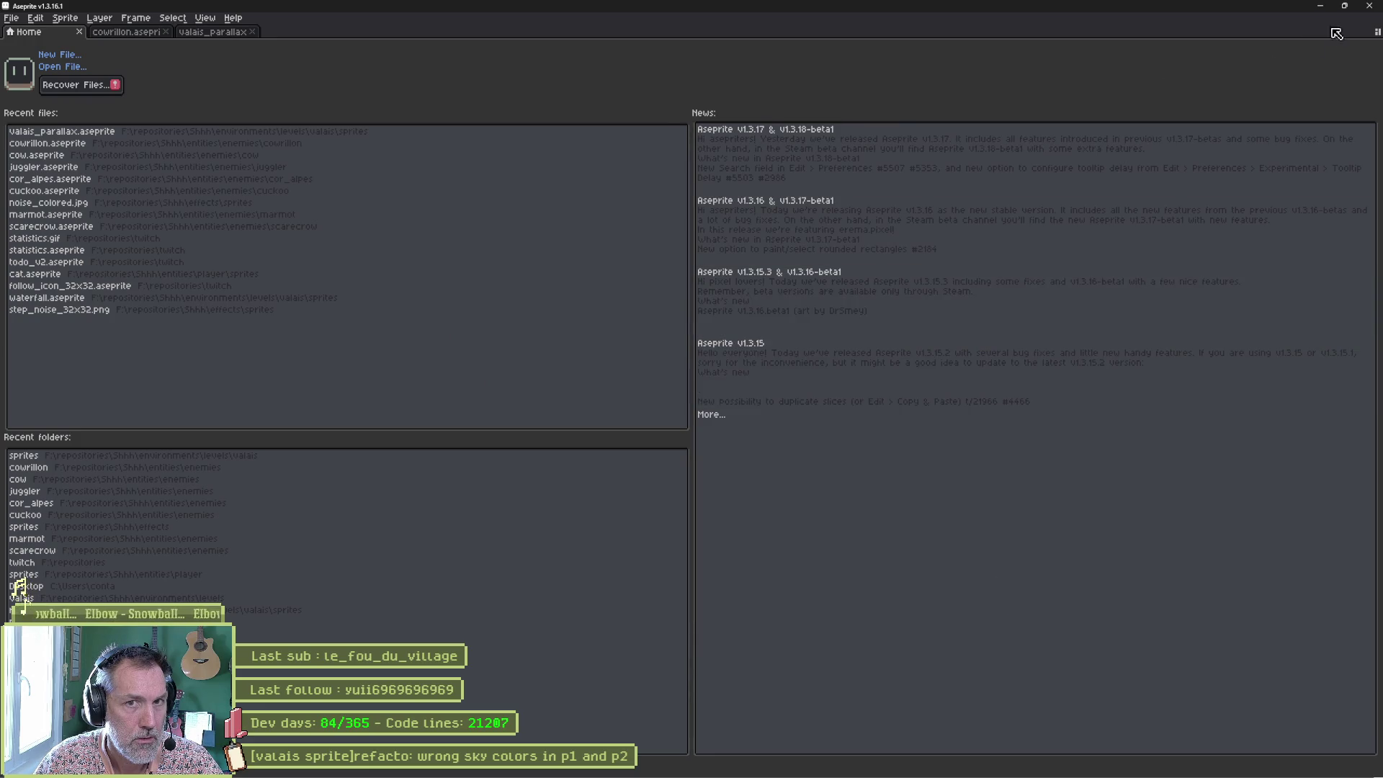
pyautogui.click(1369, 6)
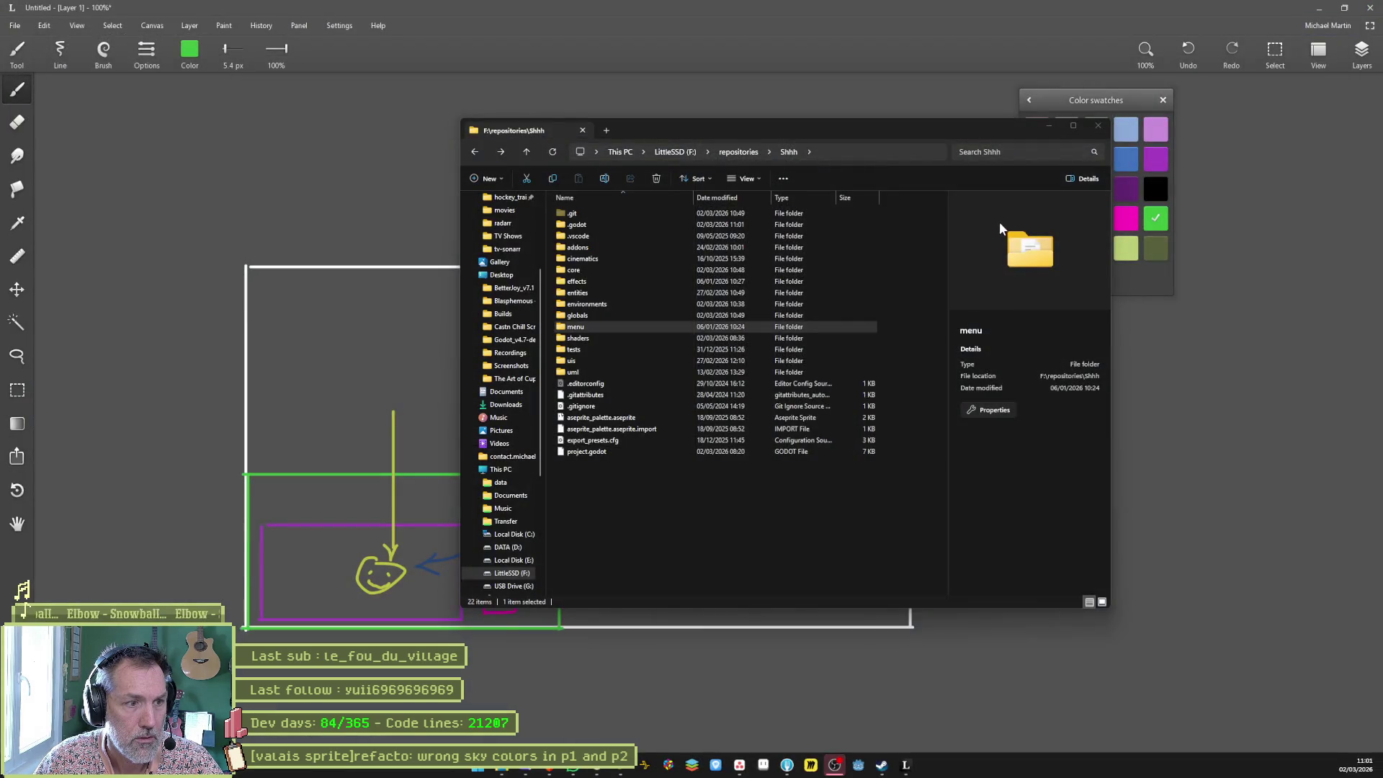
pyautogui.click(1370, 8)
pyautogui.click(709, 420)
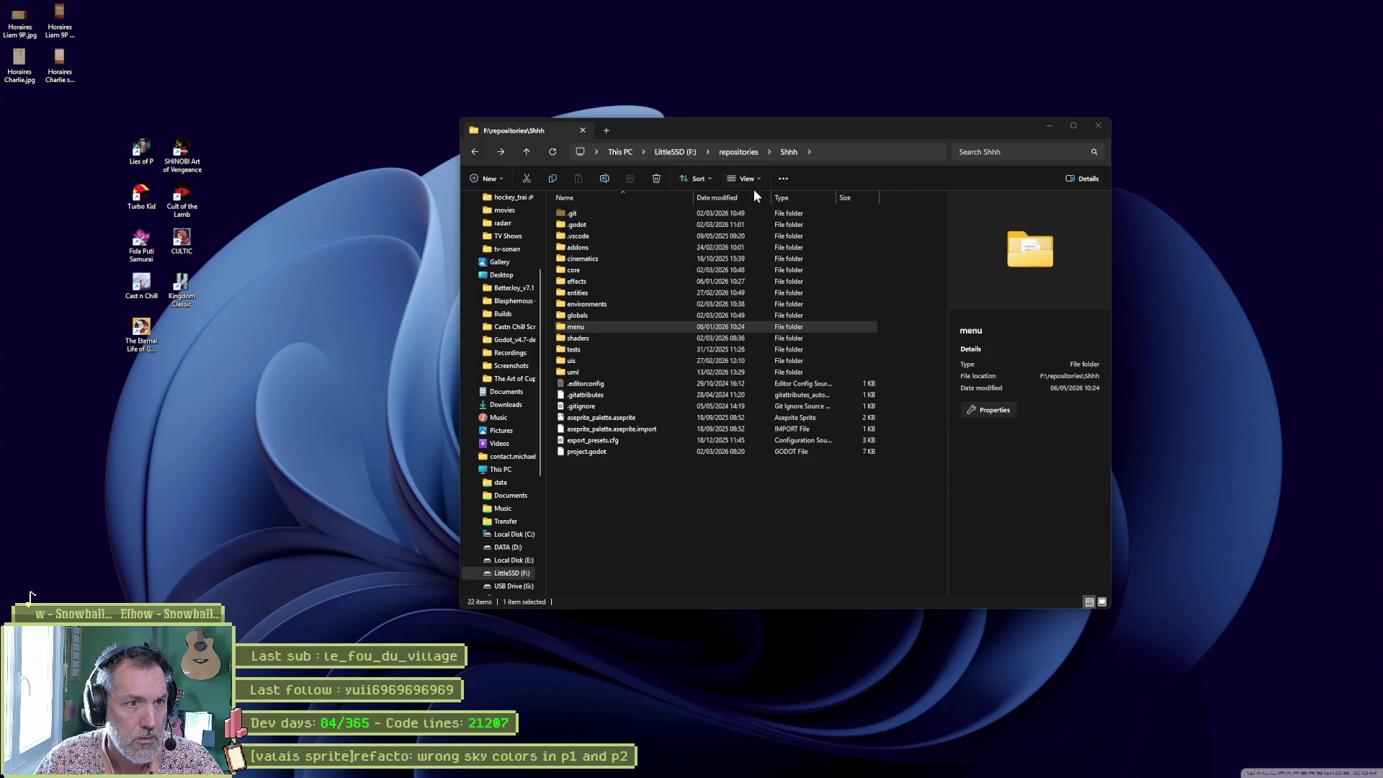
# Create a new folder at the Shhh root named 'levels', correcting the 'levles' typo.
pyautogui.click(716, 531)
pyautogui.hotkey('ctrl', 'z')
pyautogui.write('levls')
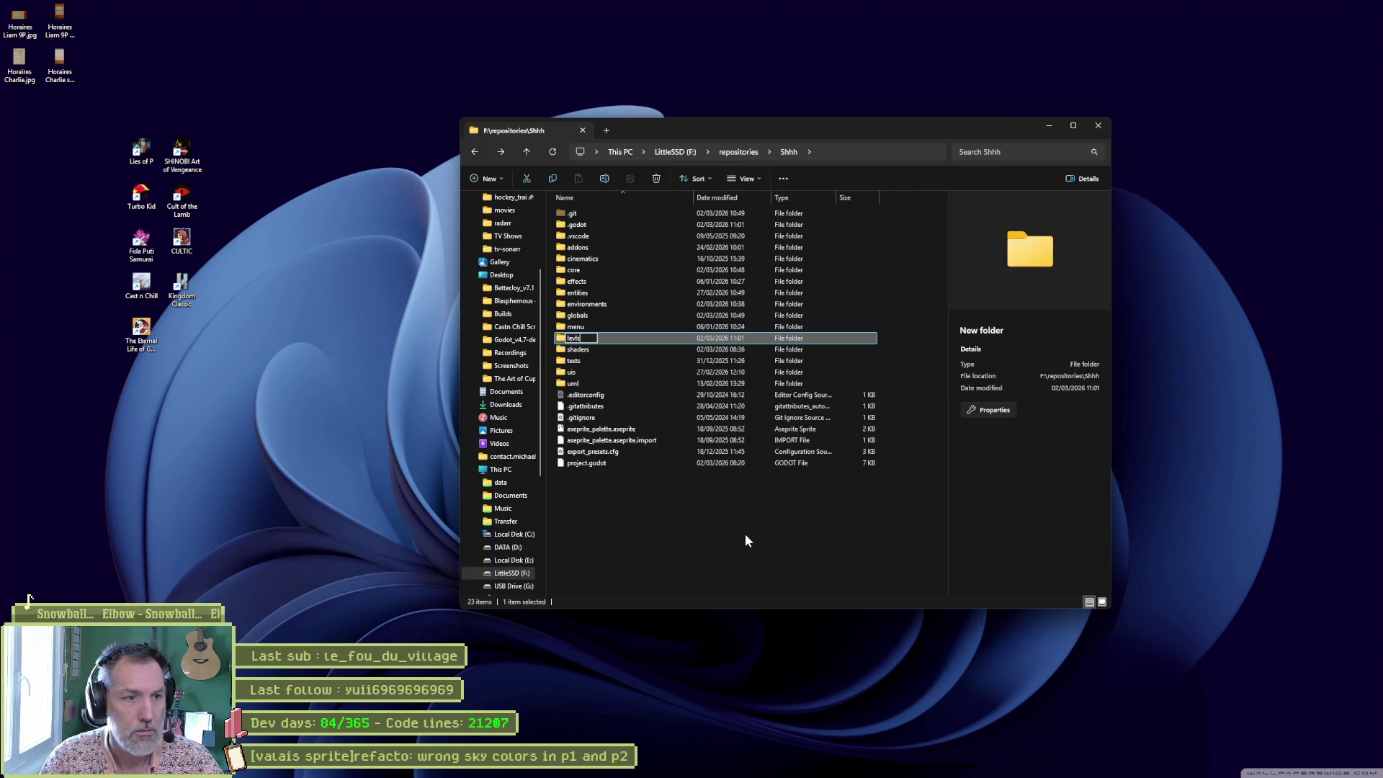
pyautogui.press('F2')
pyautogui.write('levles')
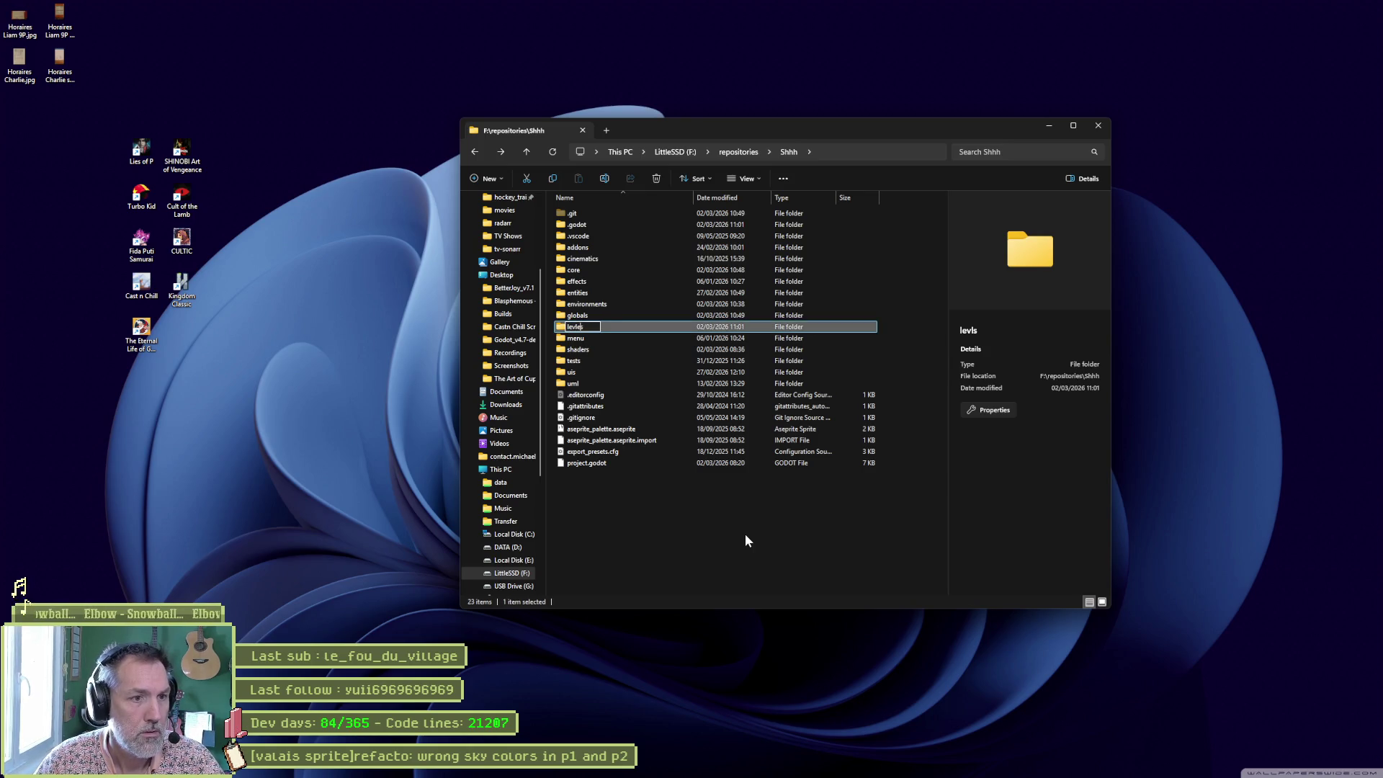
pyautogui.press('Return')
pyautogui.press('F2')
pyautogui.write('levels')
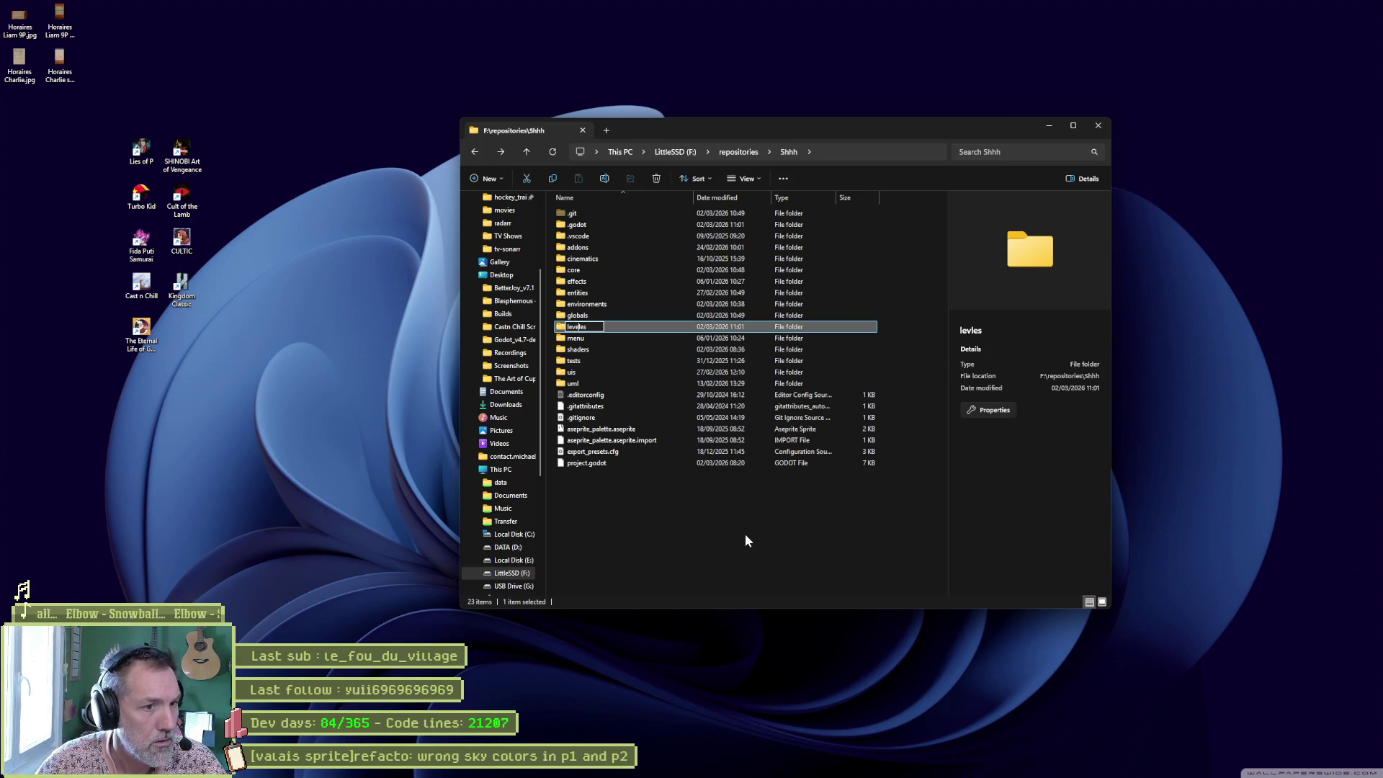
pyautogui.press('Return')
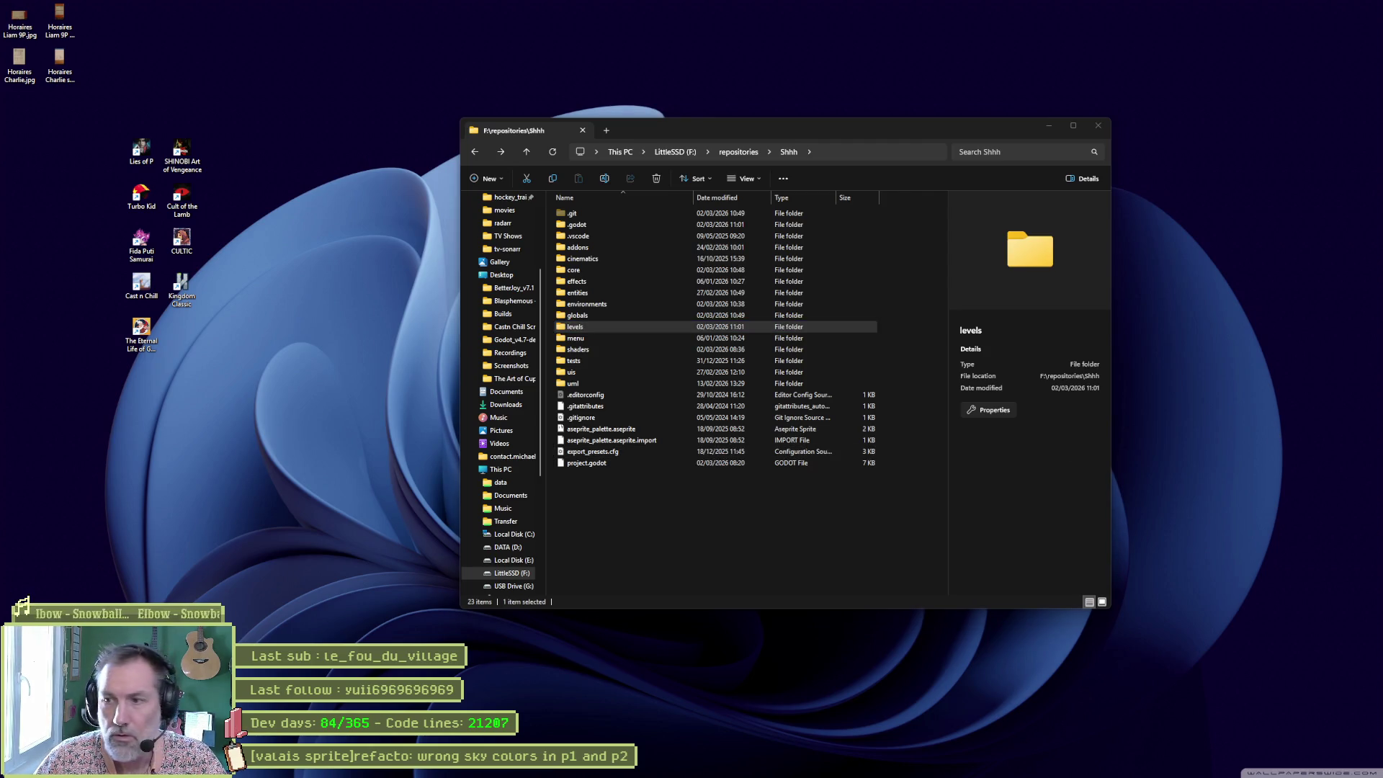
# Arrange two Explorer windows side by side, the levels folder left and environments right.
pyautogui.hotkey('alt', 'Tab')
pyautogui.moveTo(835, 142); pyautogui.dragTo(459, 112)
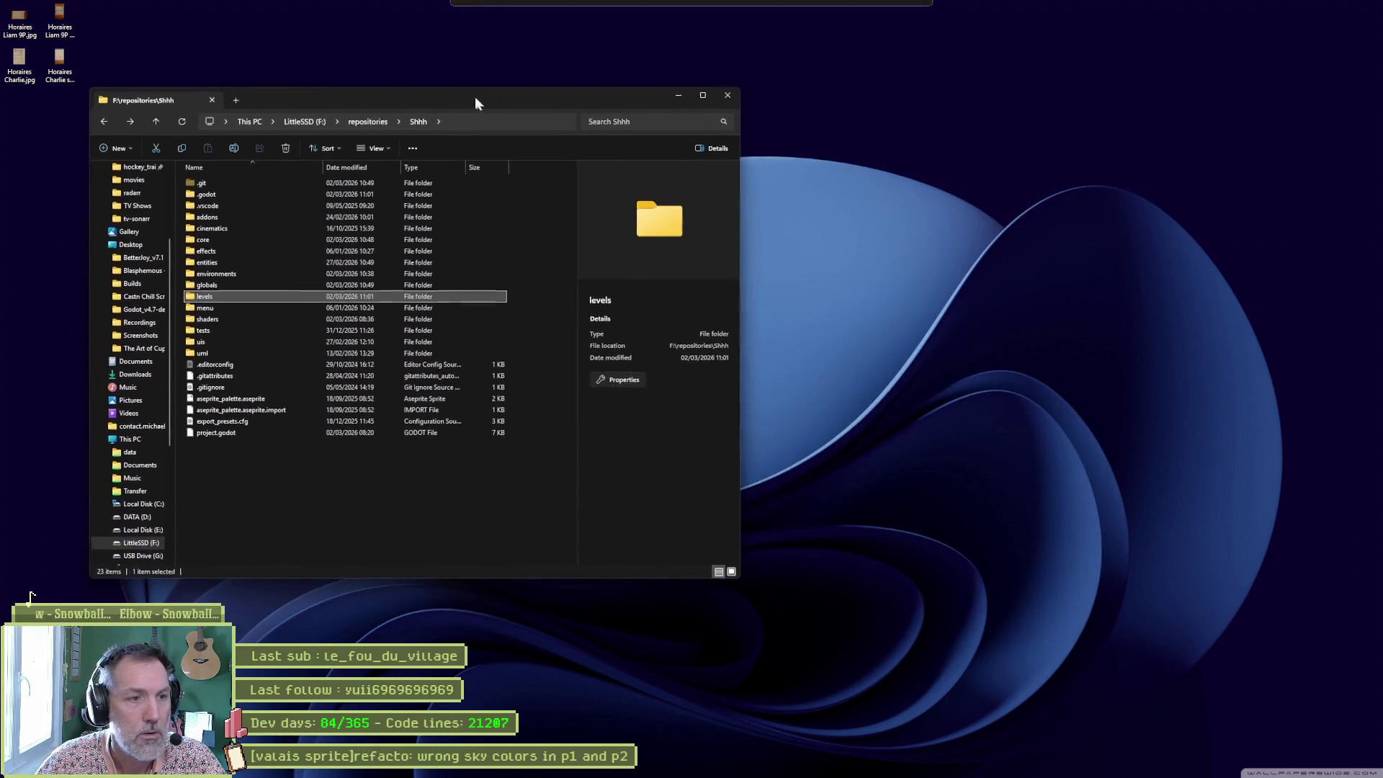
pyautogui.doubleClick(200, 295)
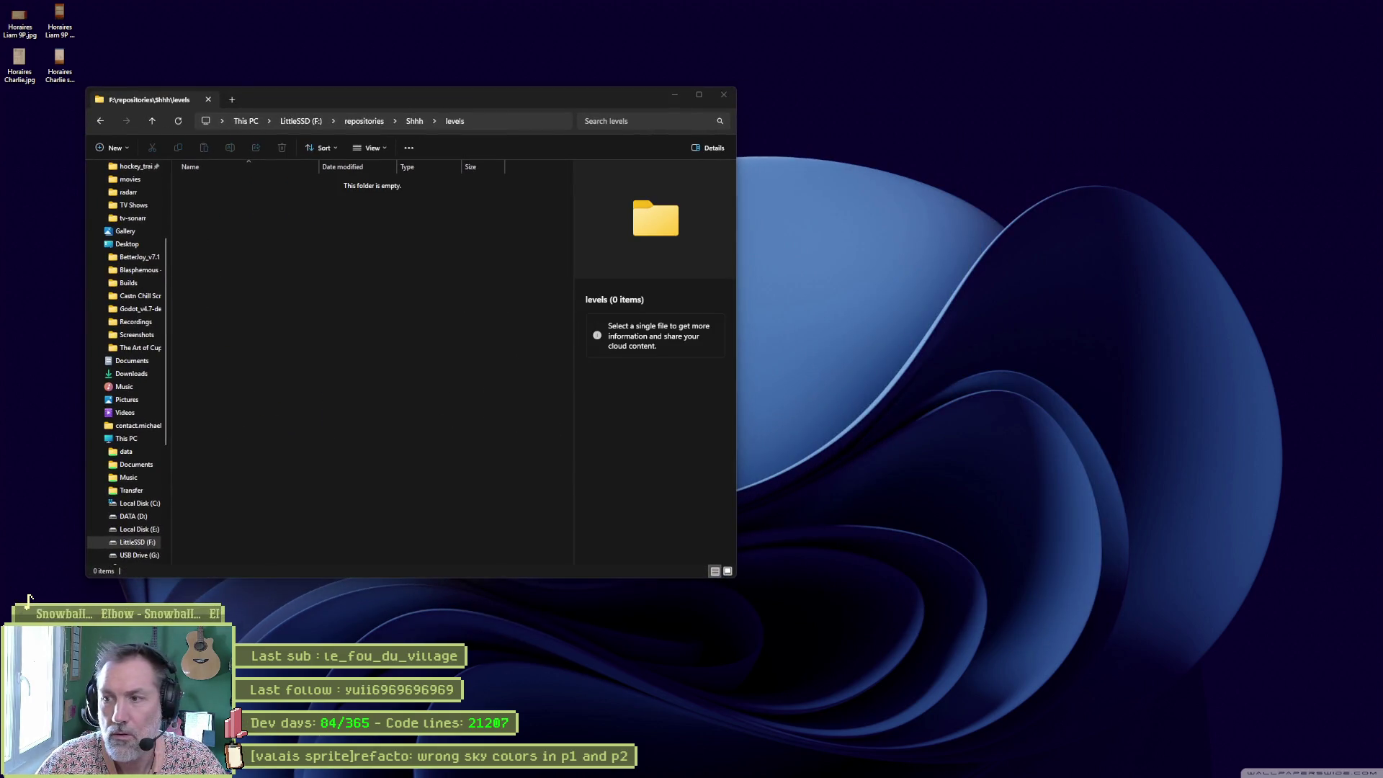
pyautogui.hotkey('alt', 'Tab')
pyautogui.moveTo(523, 107); pyautogui.dragTo(1185, 96)
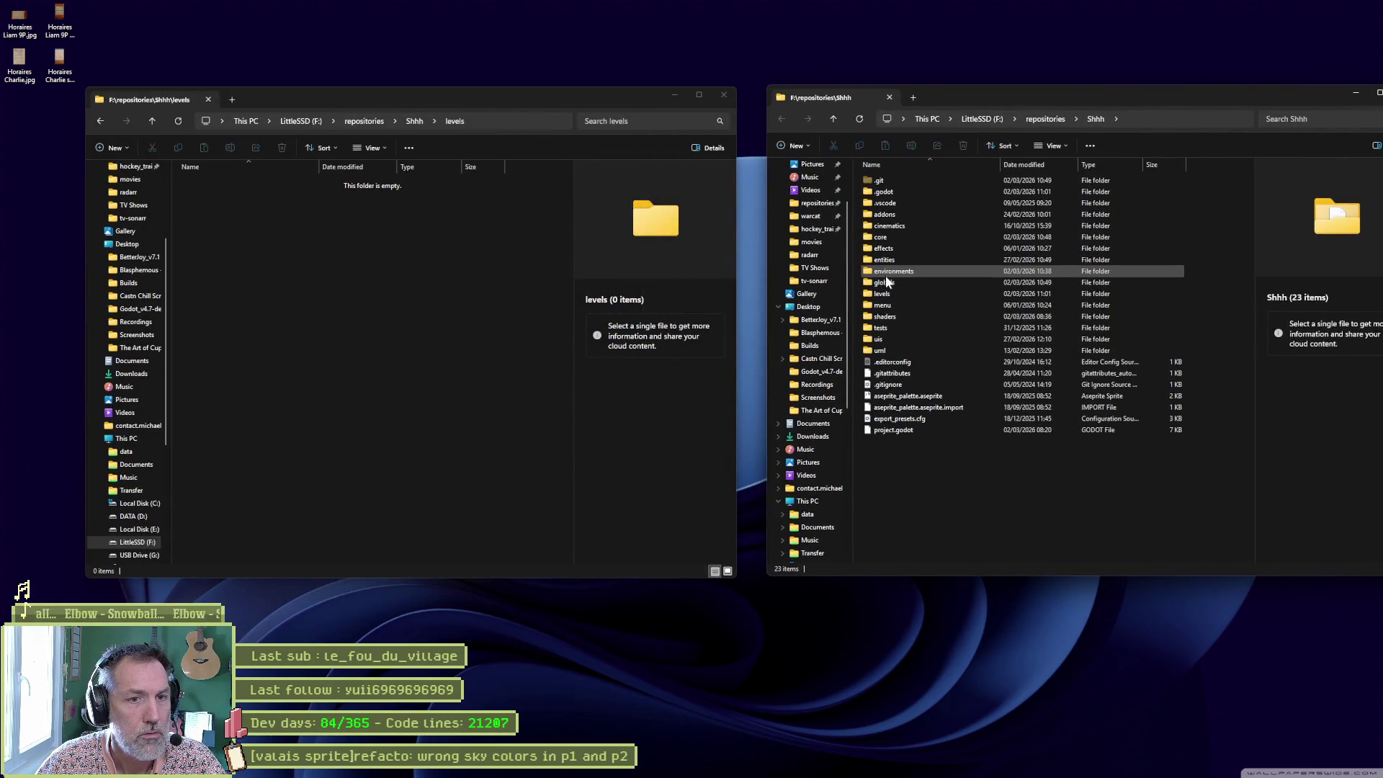
pyautogui.doubleClick(885, 272)
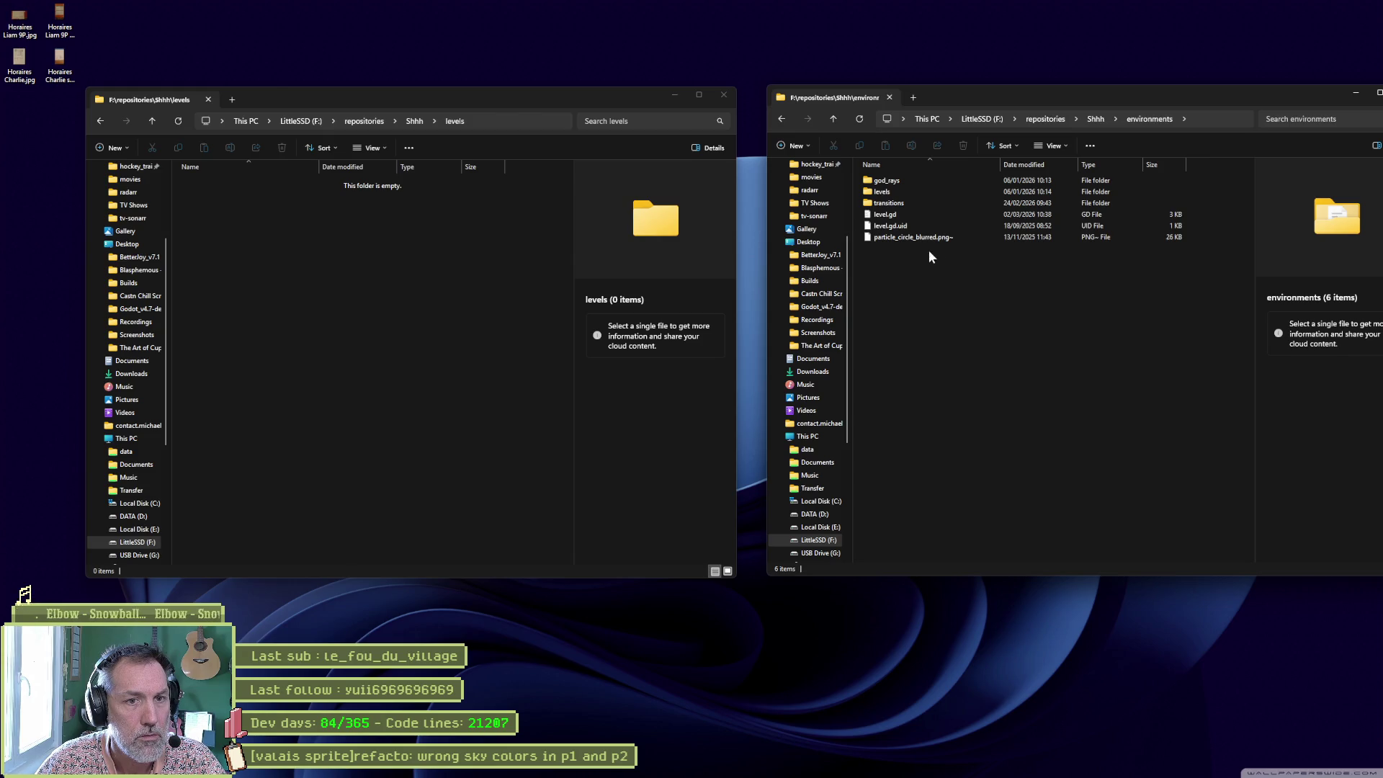
# Delete the stray particle_circle_blurred.png~ backup file from environments.
pyautogui.click(897, 223)
pyautogui.keyDown('shift'); pyautogui.click(968, 214); pyautogui.keyUp('shift')
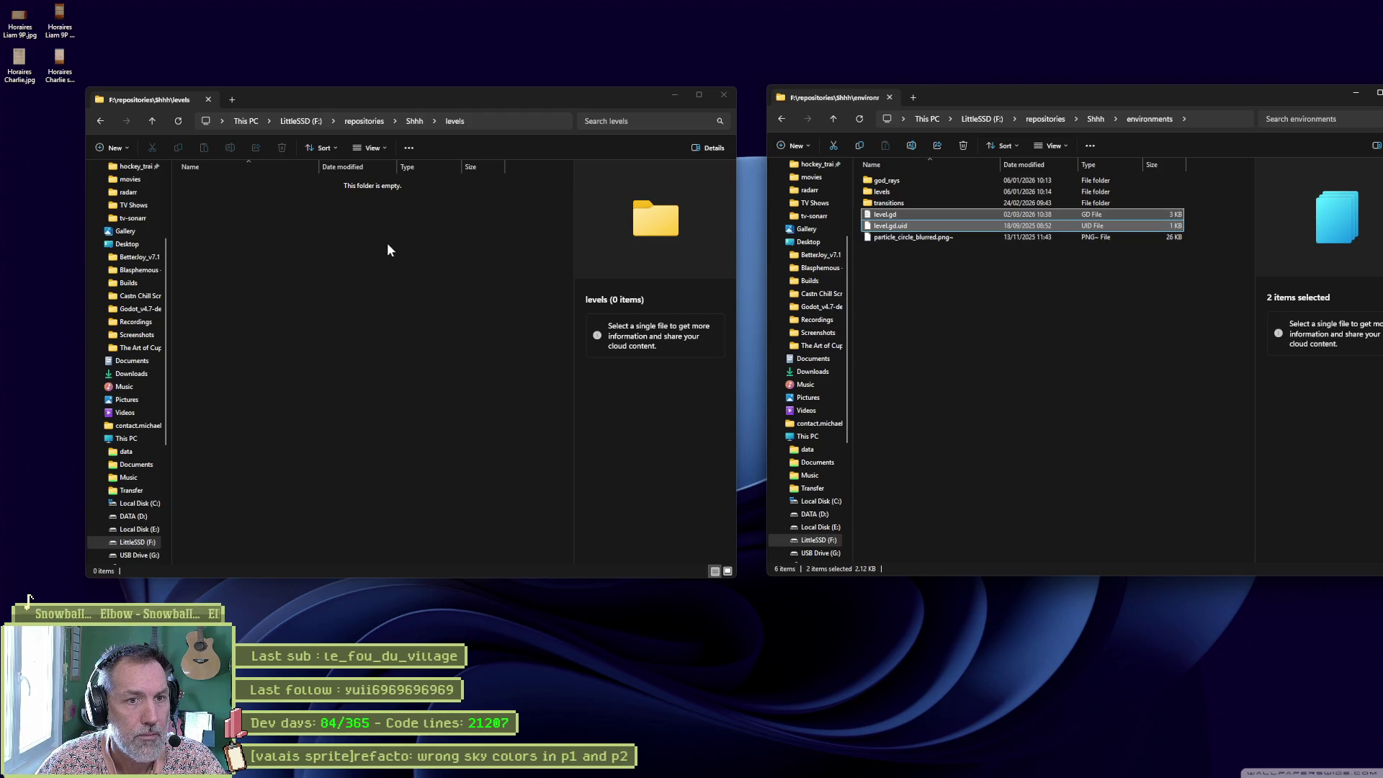
pyautogui.click(955, 257)
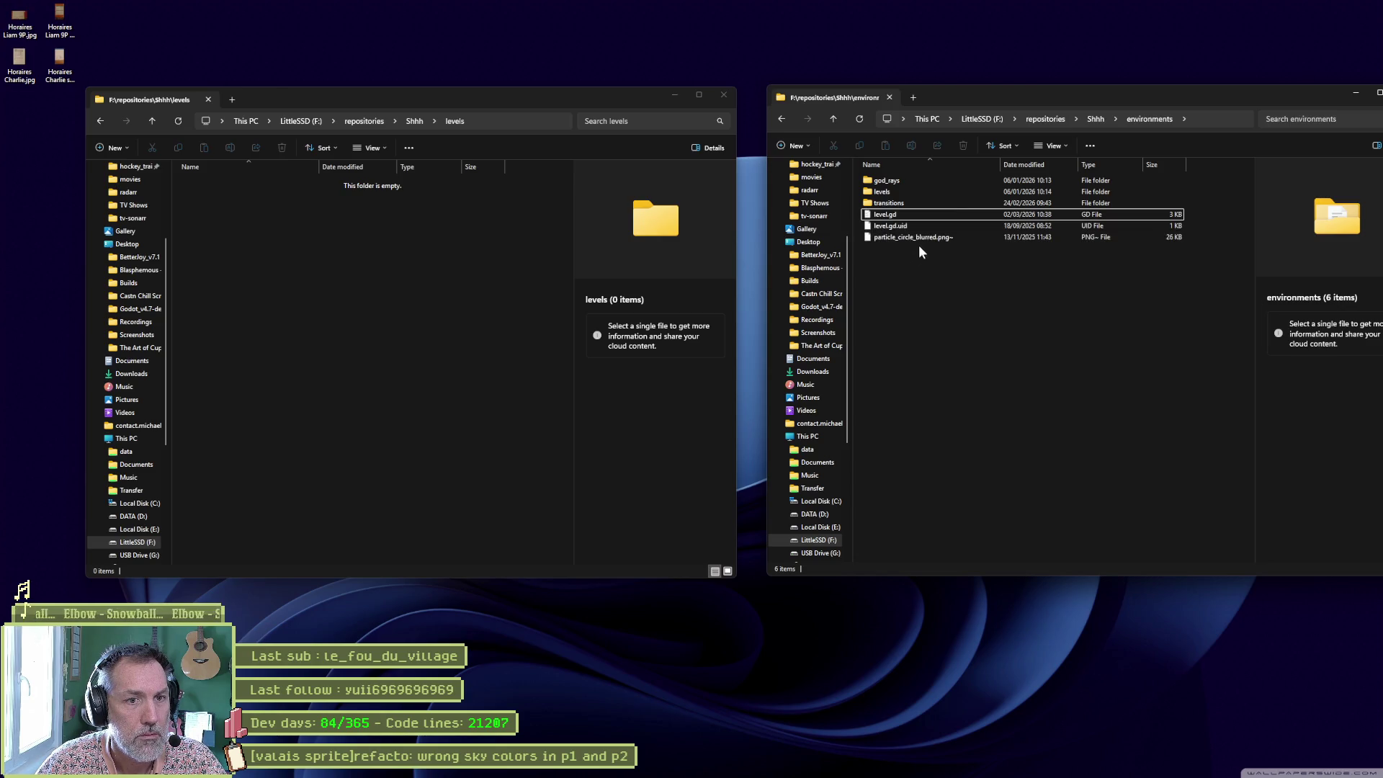
pyautogui.click(960, 235)
pyautogui.press('Delete')
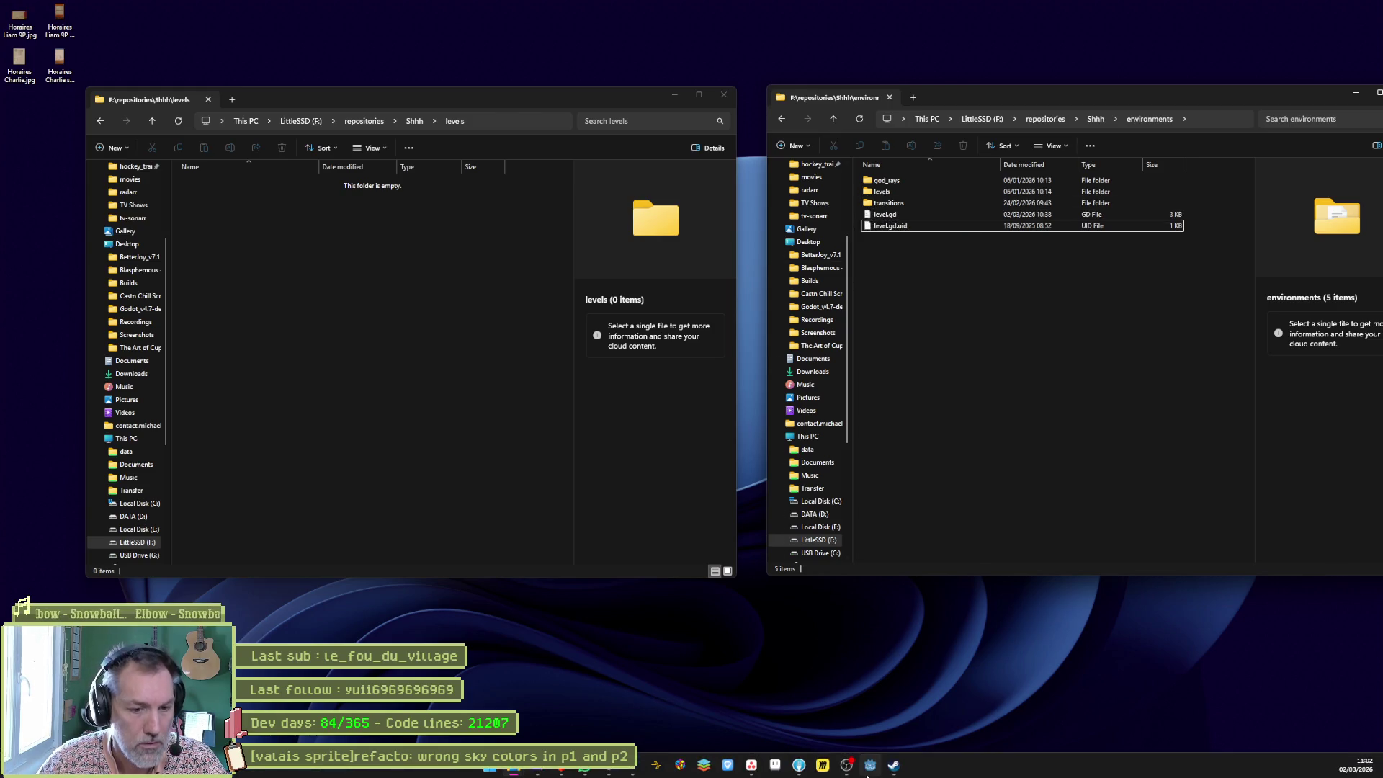
# Launch Godot and open the Shhh project from the Project Manager.
pyautogui.click(869, 768)
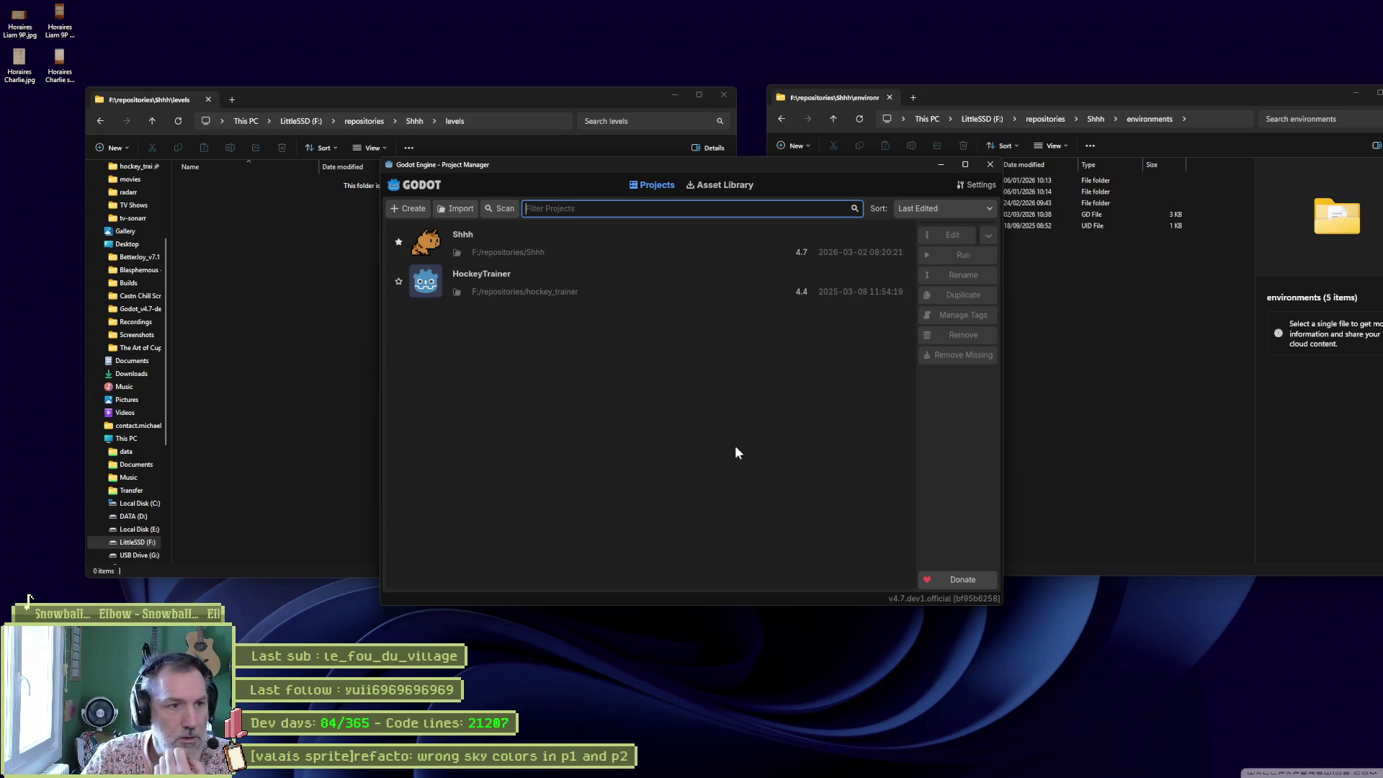
pyautogui.doubleClick(625, 238)
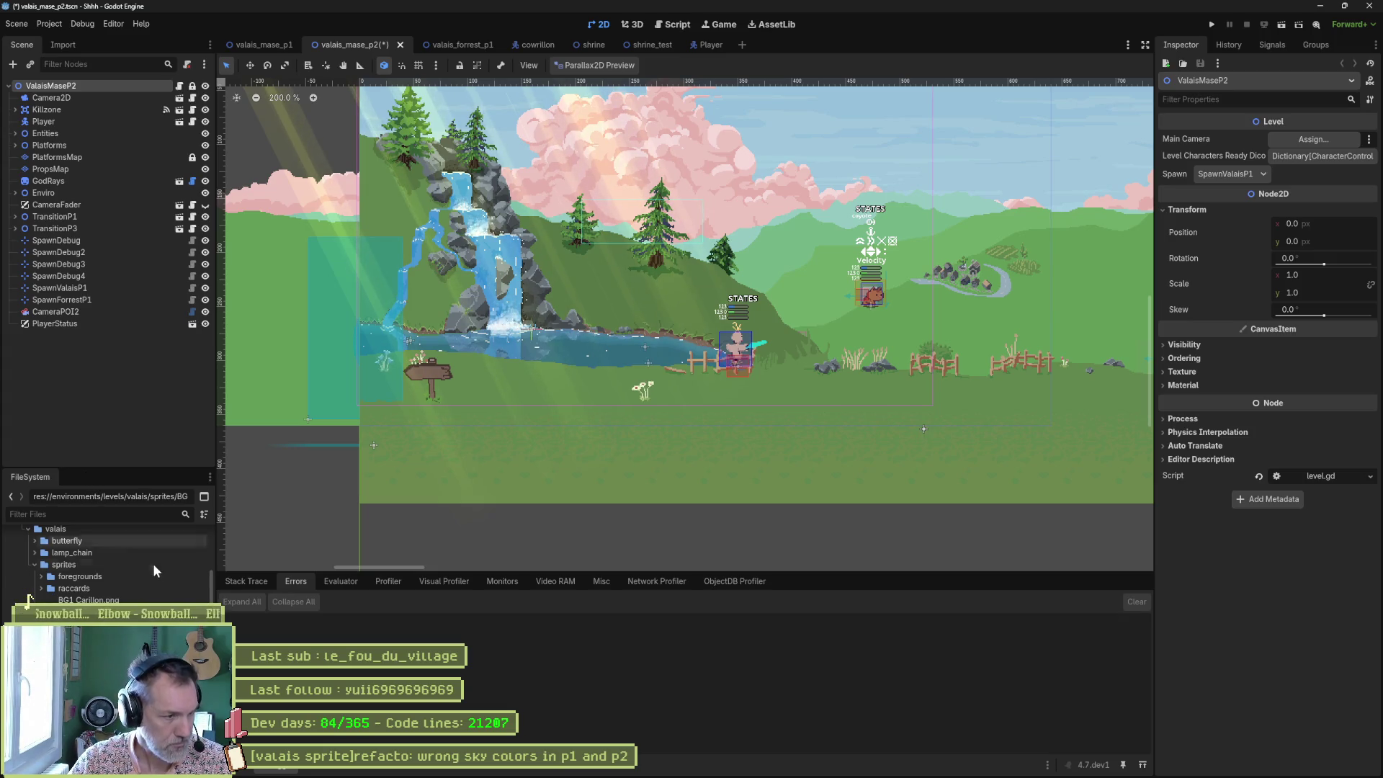
# Collapse the sprites and addons folders, then move level.gd from environments into core, confirming the move.
pyautogui.click(35, 564)
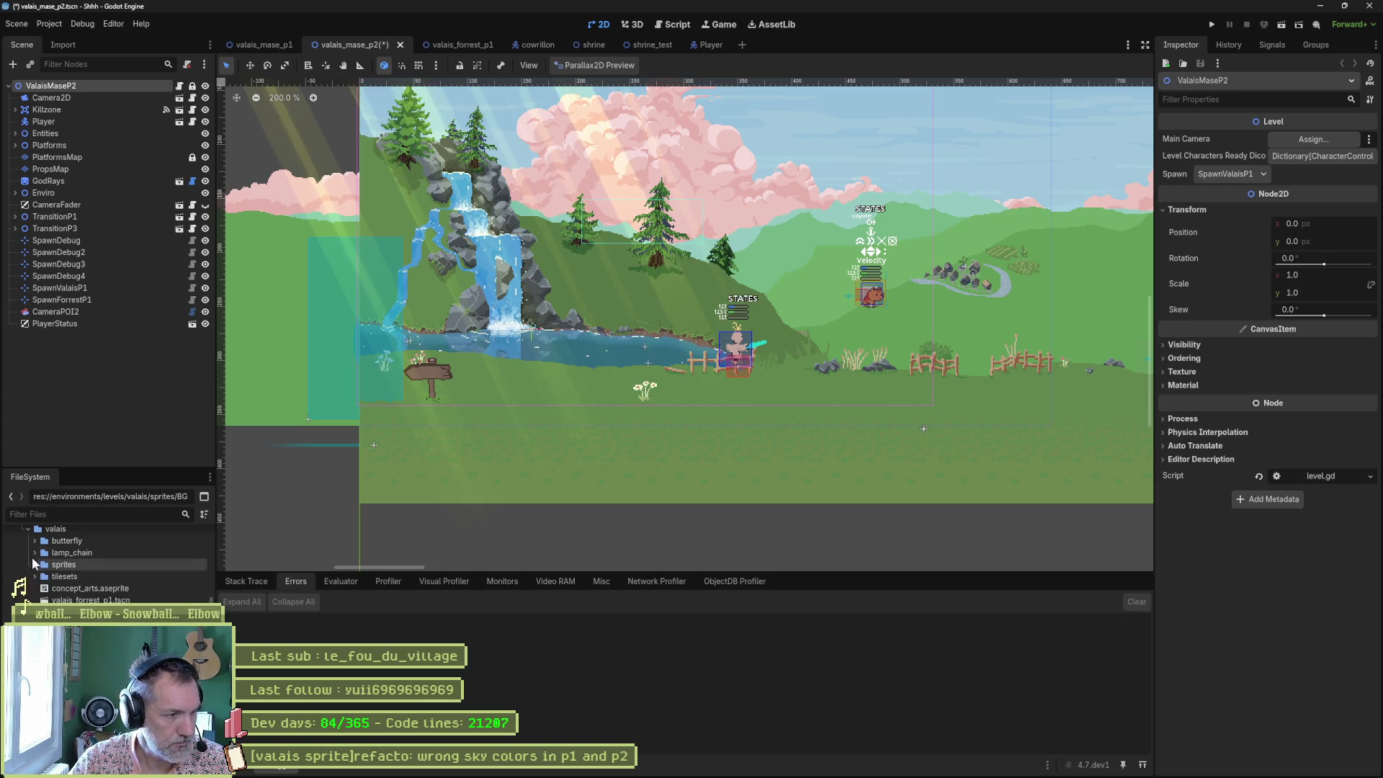
pyautogui.scroll(-5, 43, 570)
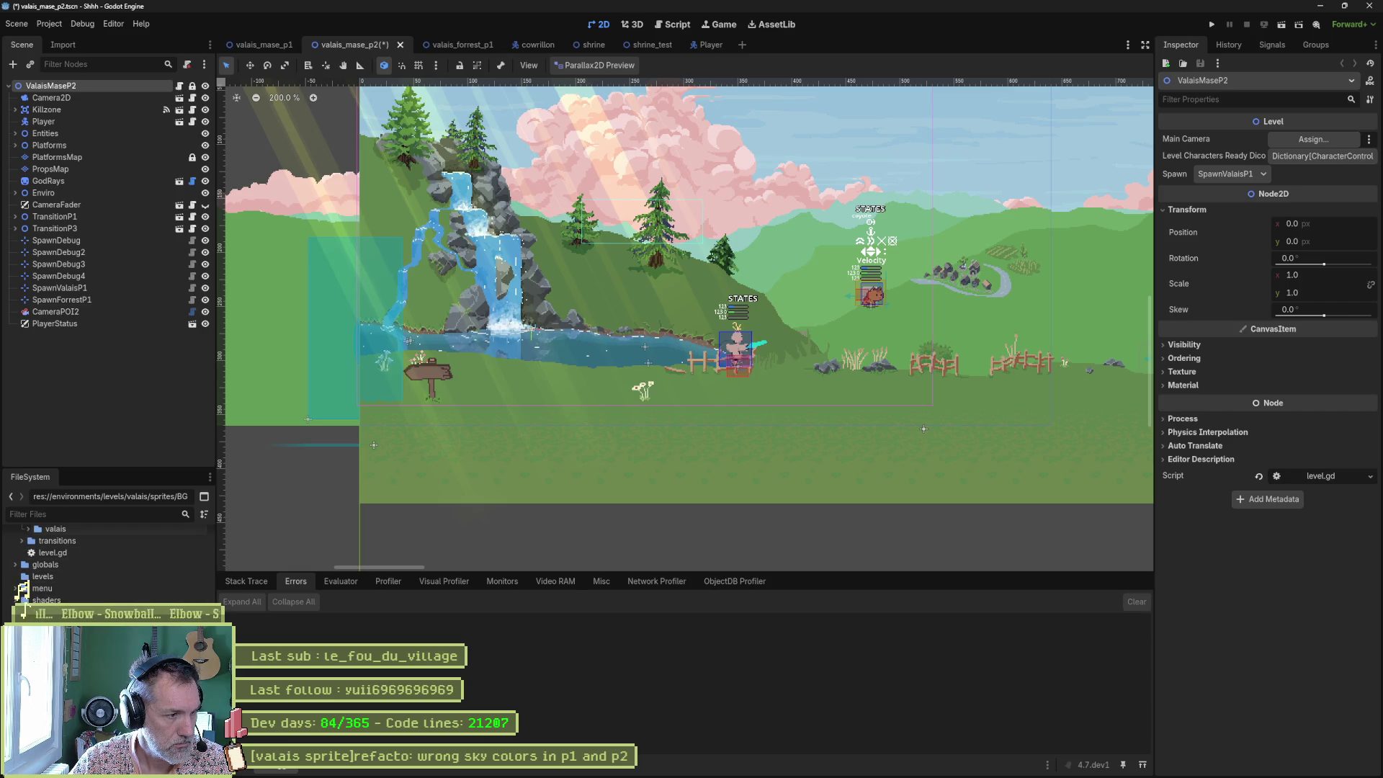
pyautogui.scroll(3, 43, 562)
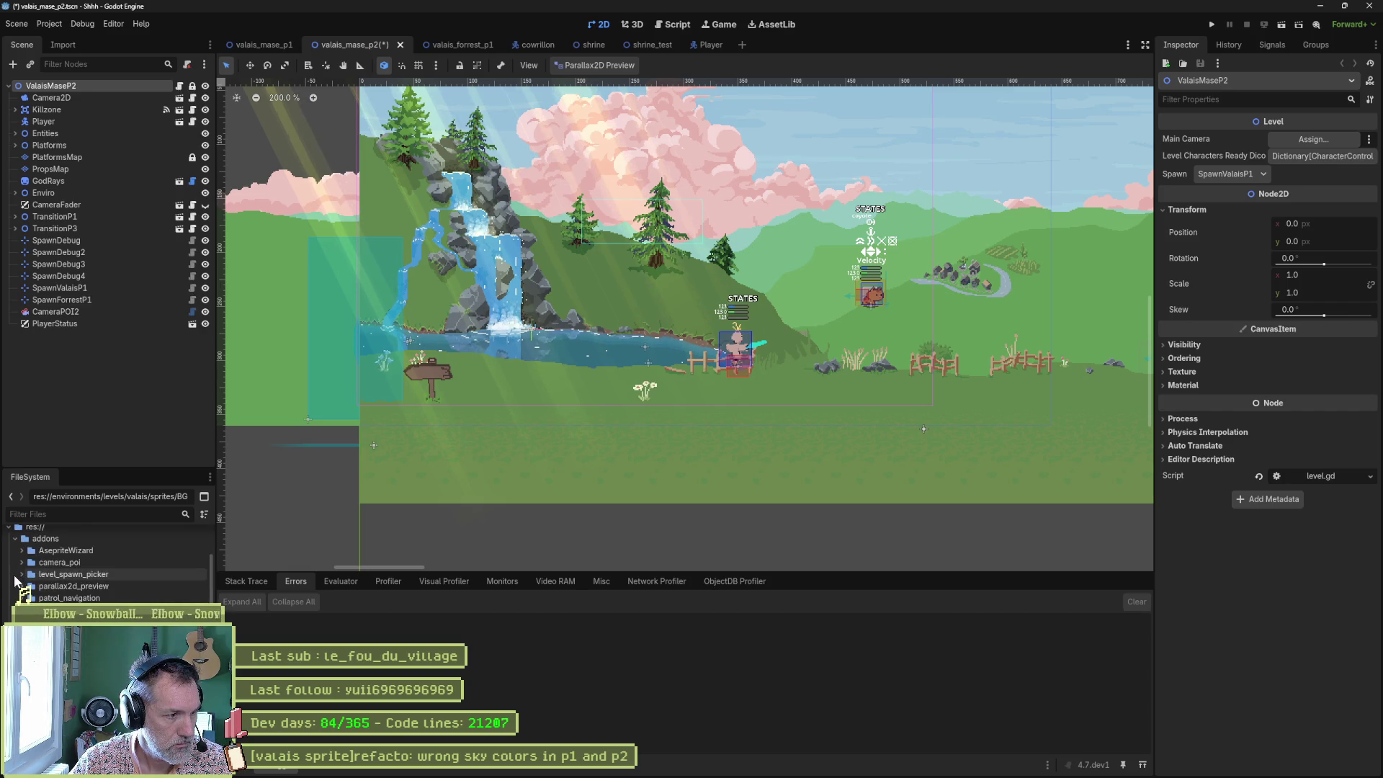
pyautogui.scroll(2, 14, 576)
pyautogui.click(15, 572)
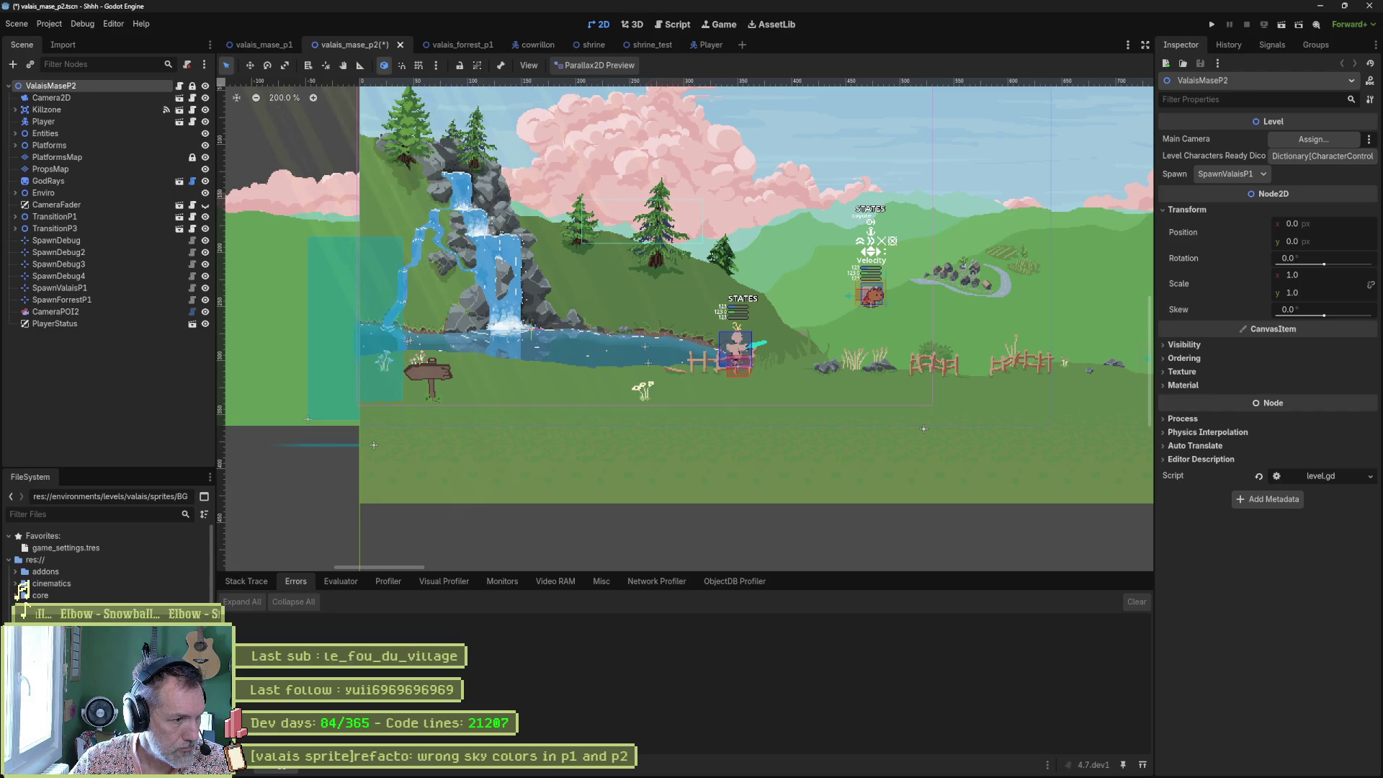
pyautogui.scroll(-1, 26, 598)
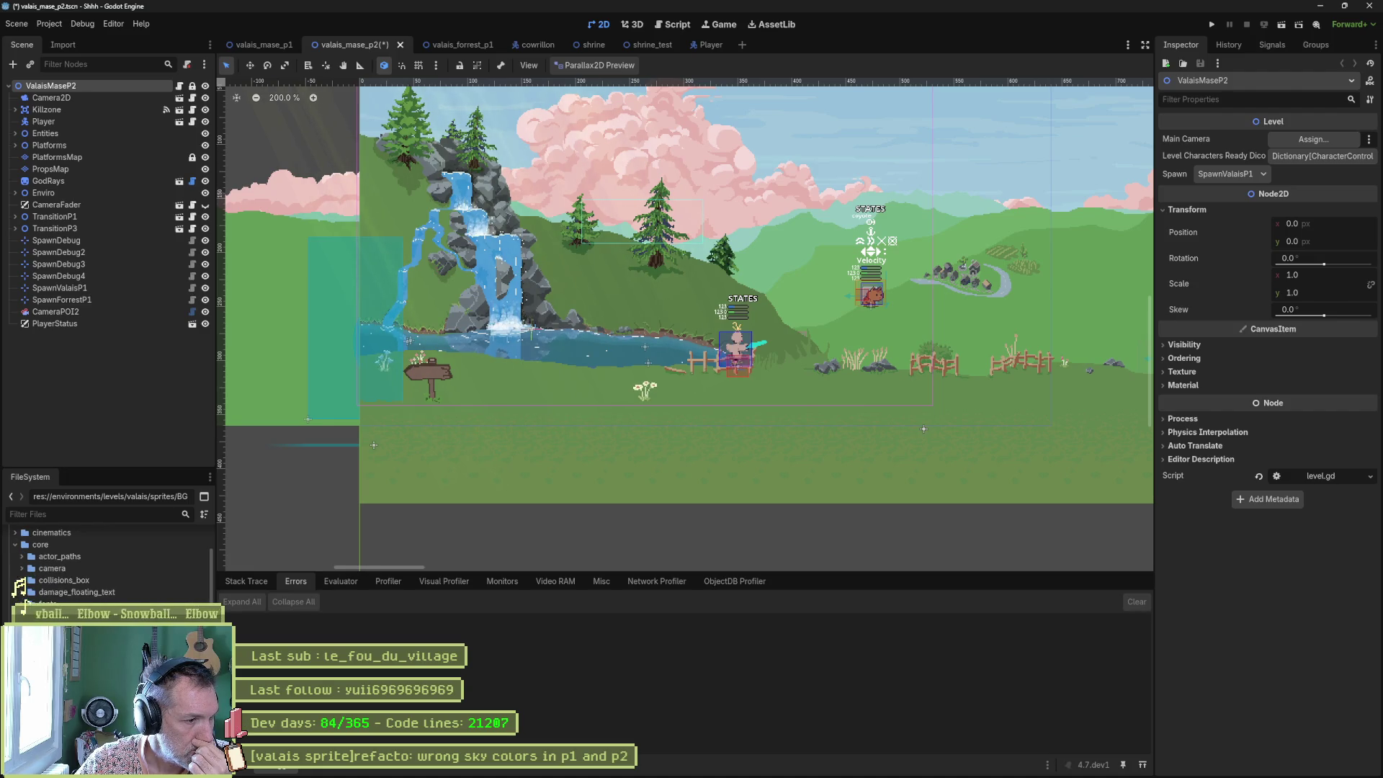
pyautogui.scroll(-10, 32, 591)
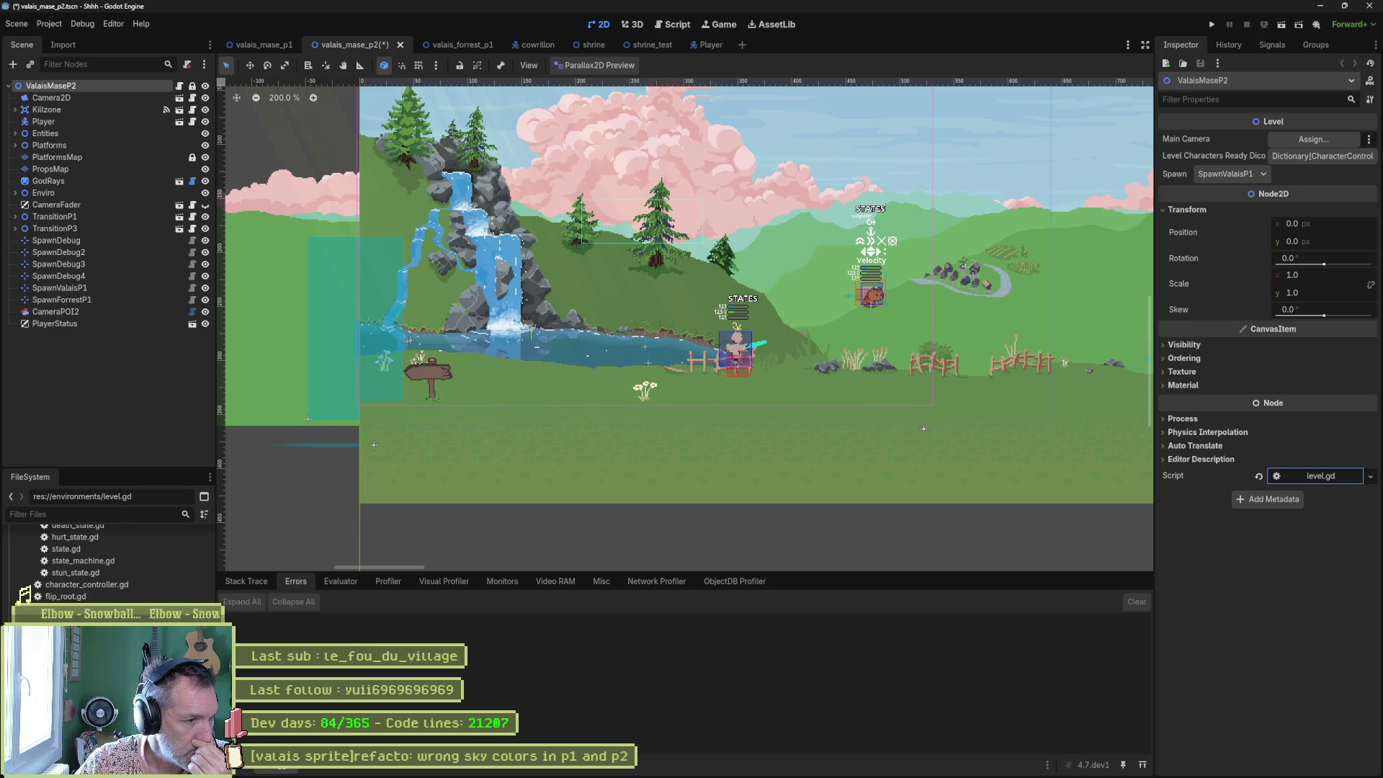
pyautogui.moveTo(26, 600); pyautogui.dragTo(29, 597)
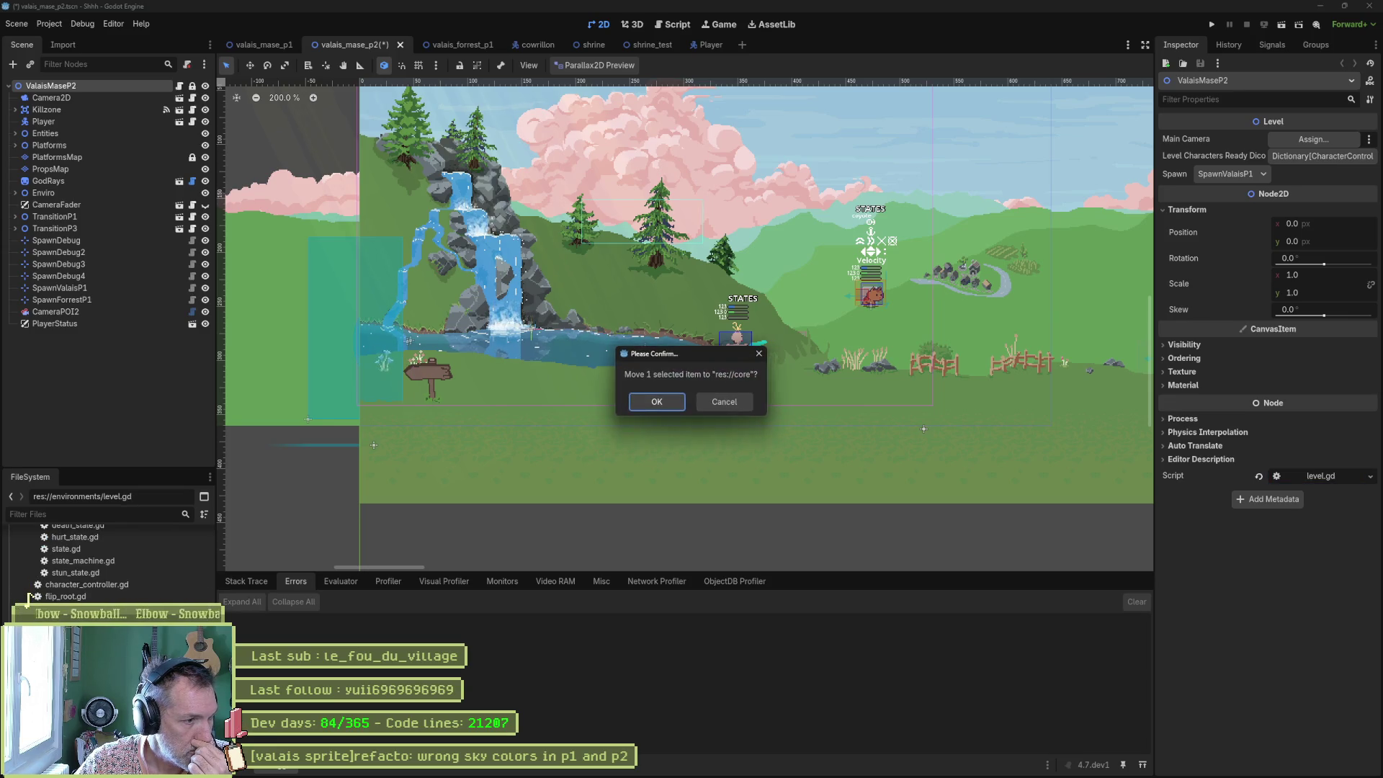
pyautogui.click(680, 403)
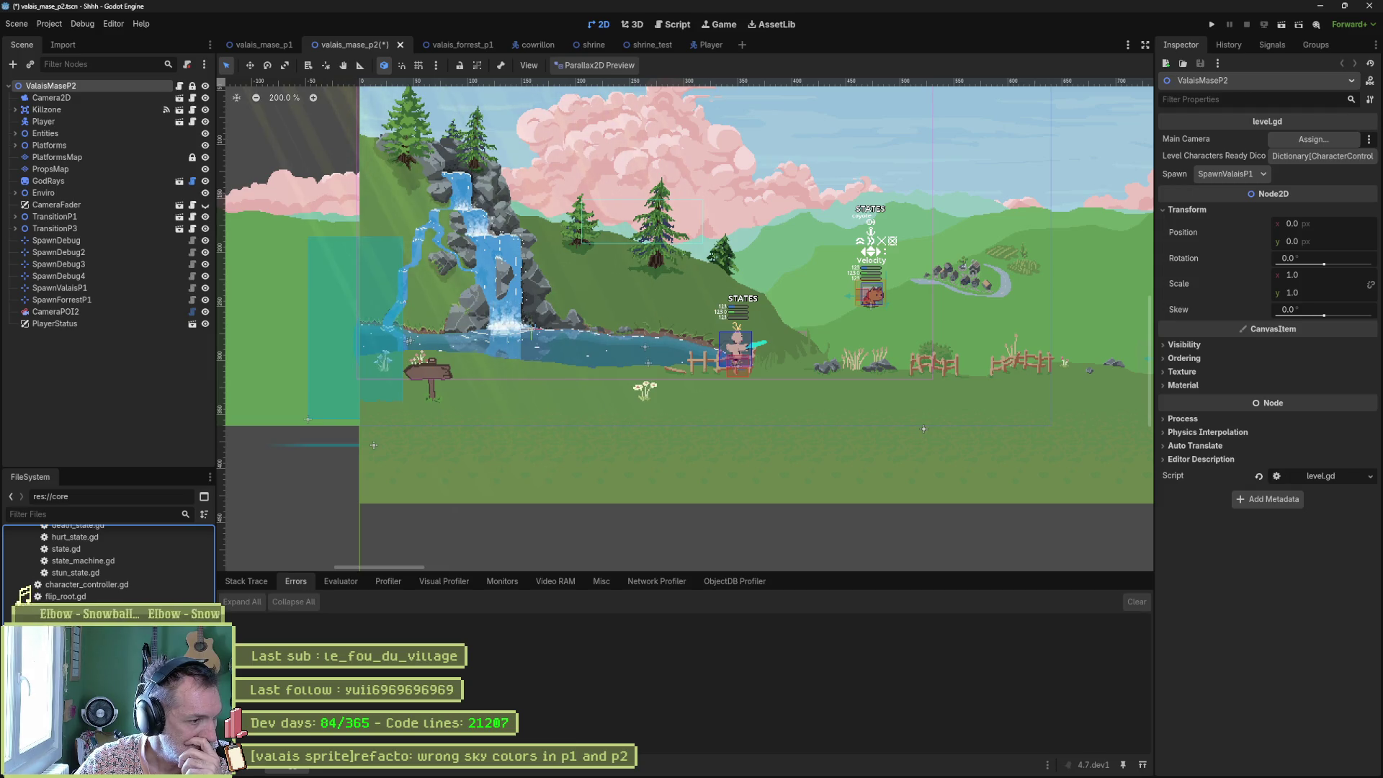
# Move the three level items, including luzern and valais, from environments/levels into res://levels.
pyautogui.scroll(-2, 108, 569)
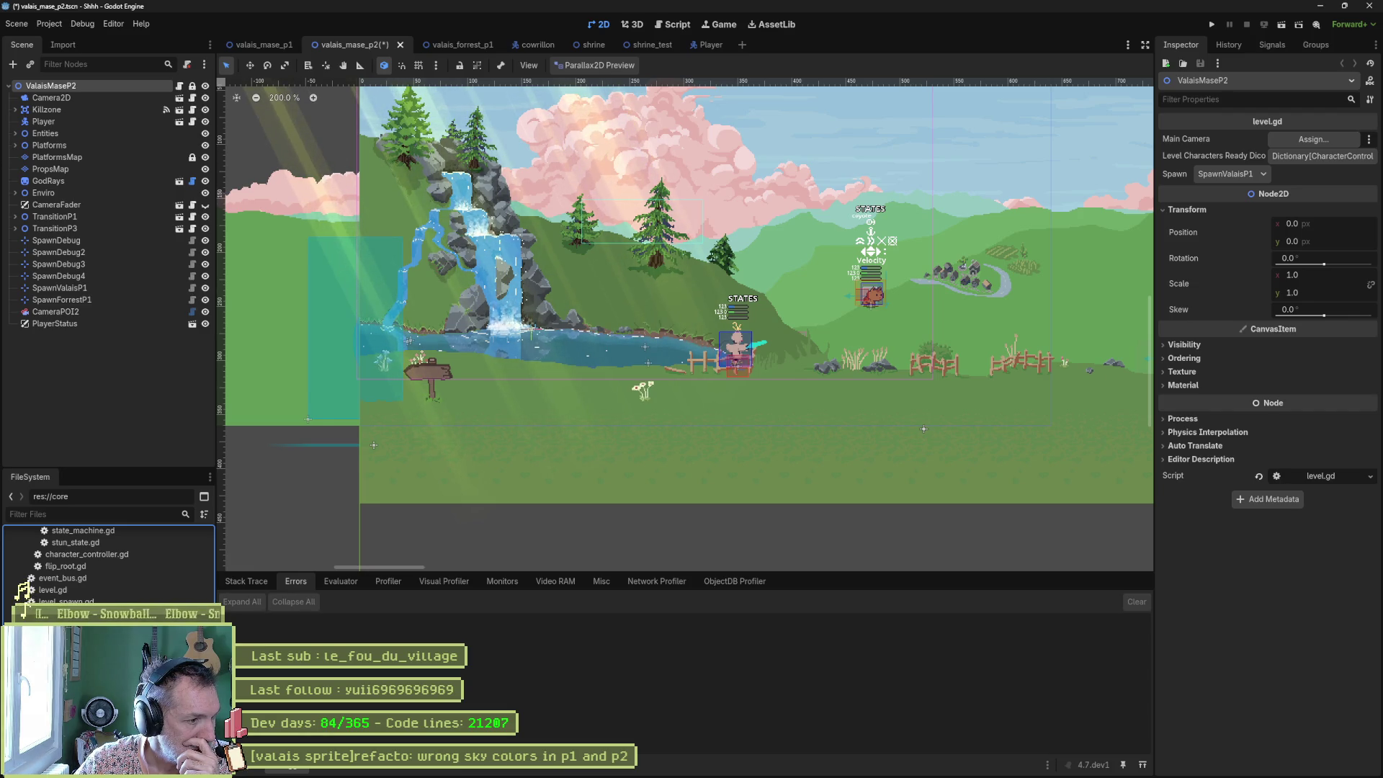
pyautogui.scroll(-2, 32, 589)
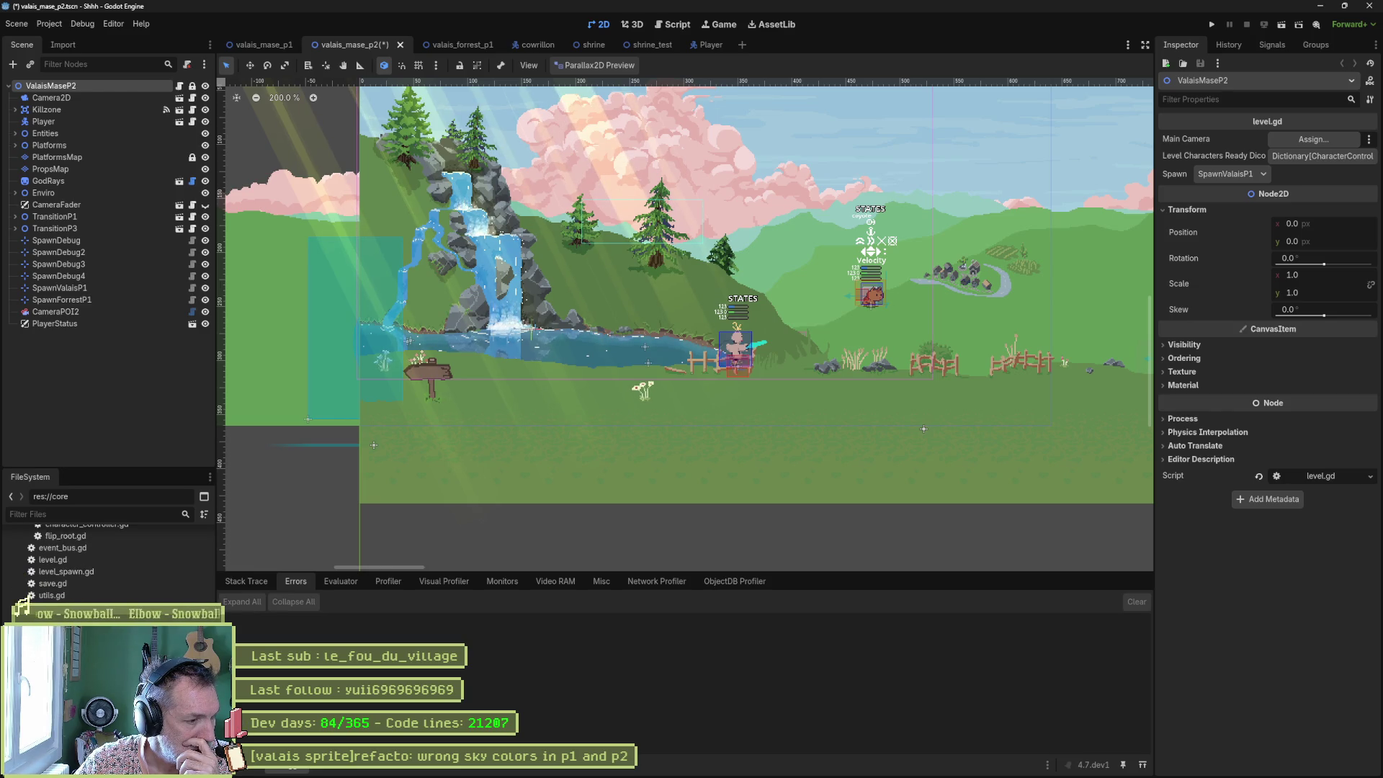
pyautogui.scroll(-2, 29, 597)
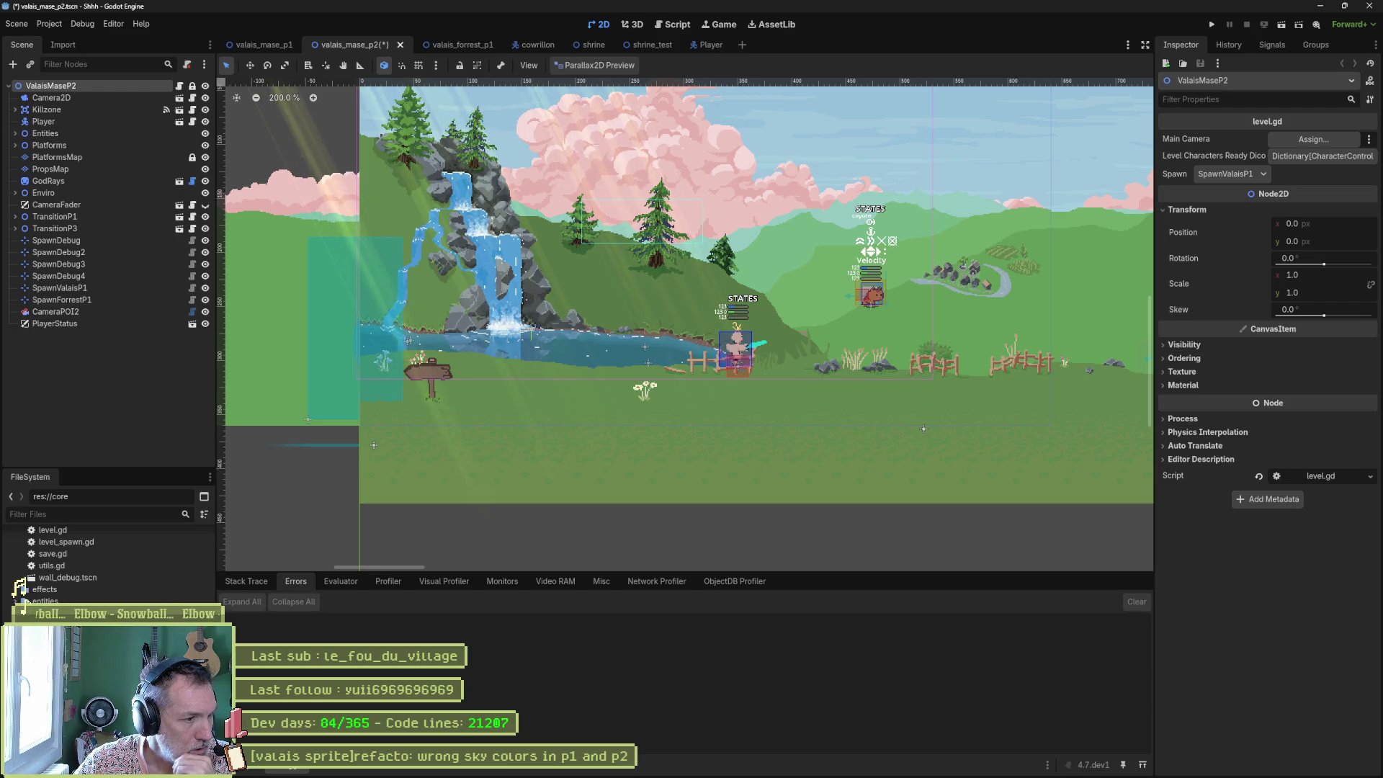
pyautogui.scroll(-4, 22, 597)
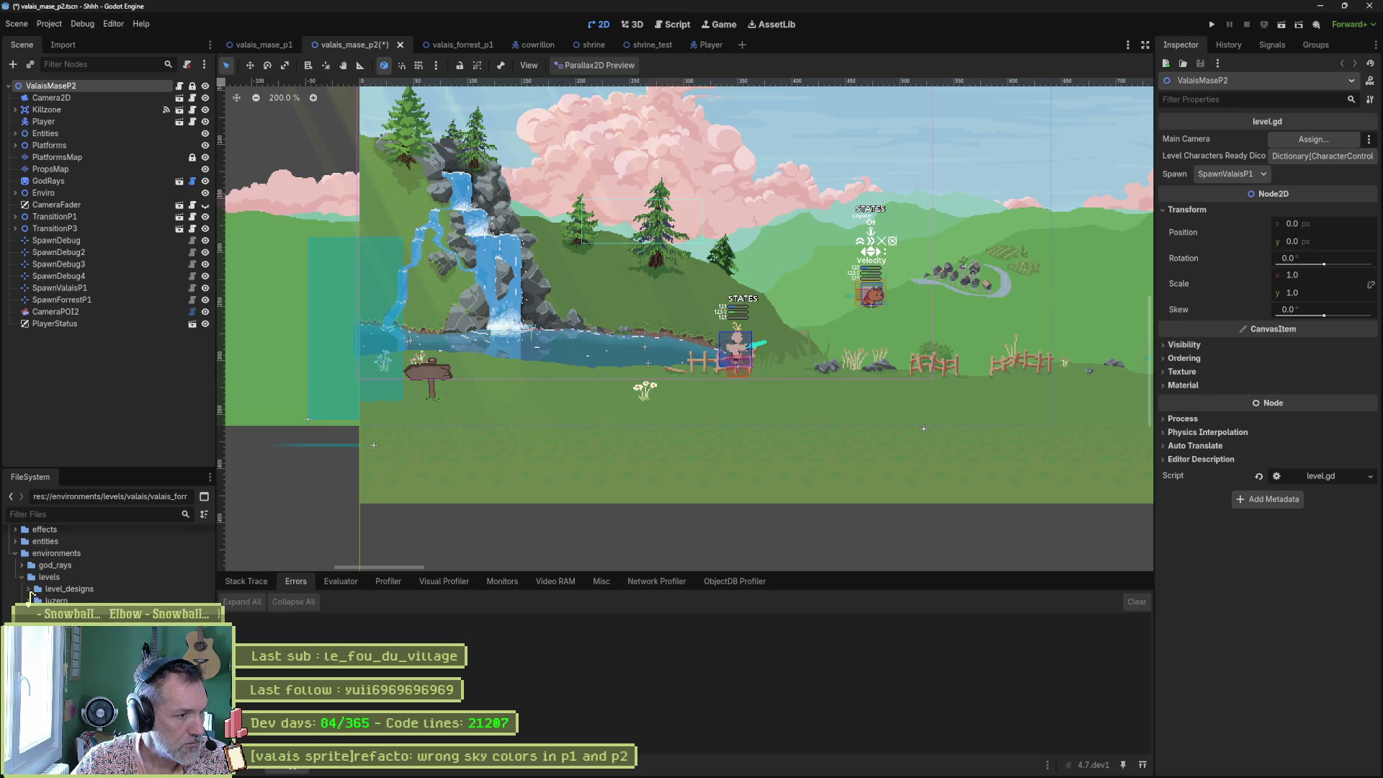
pyautogui.scroll(-3, 30, 595)
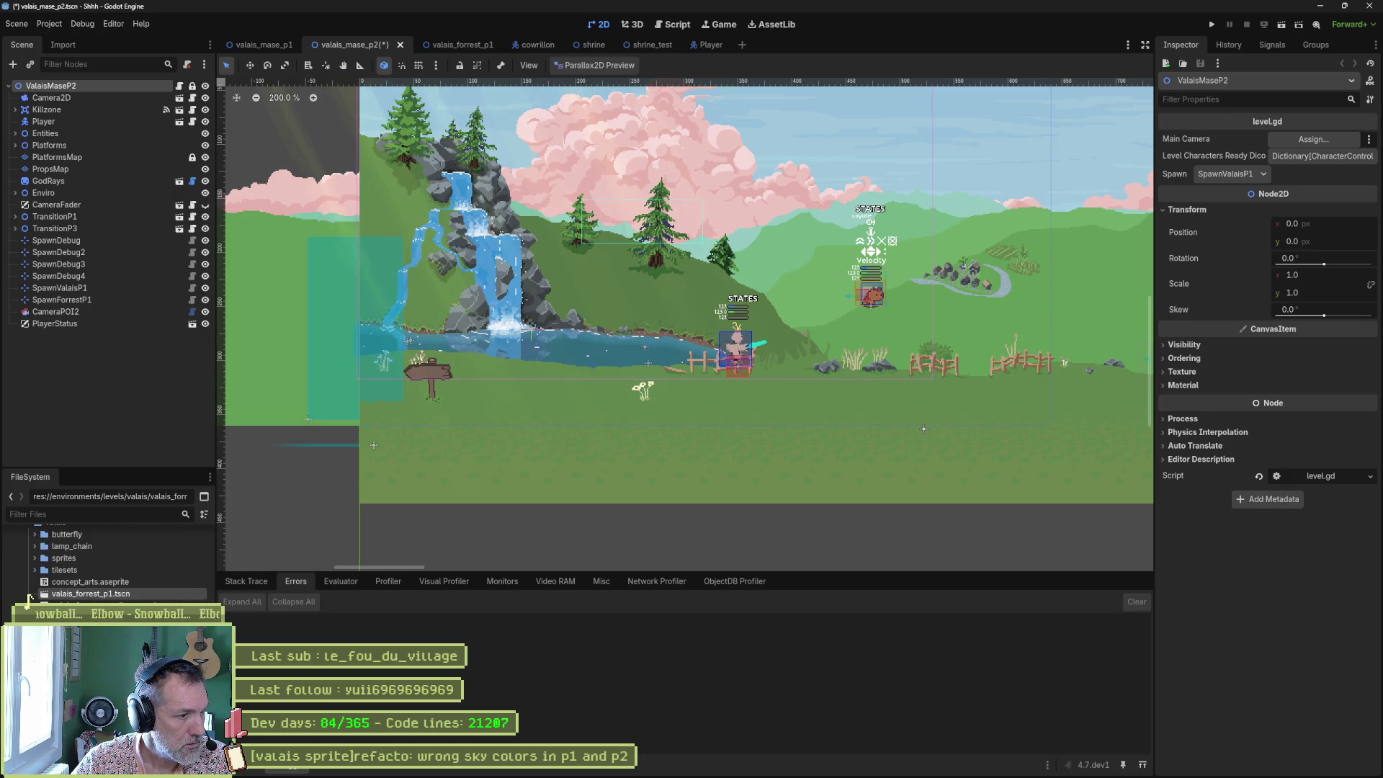
pyautogui.scroll(-2, 31, 595)
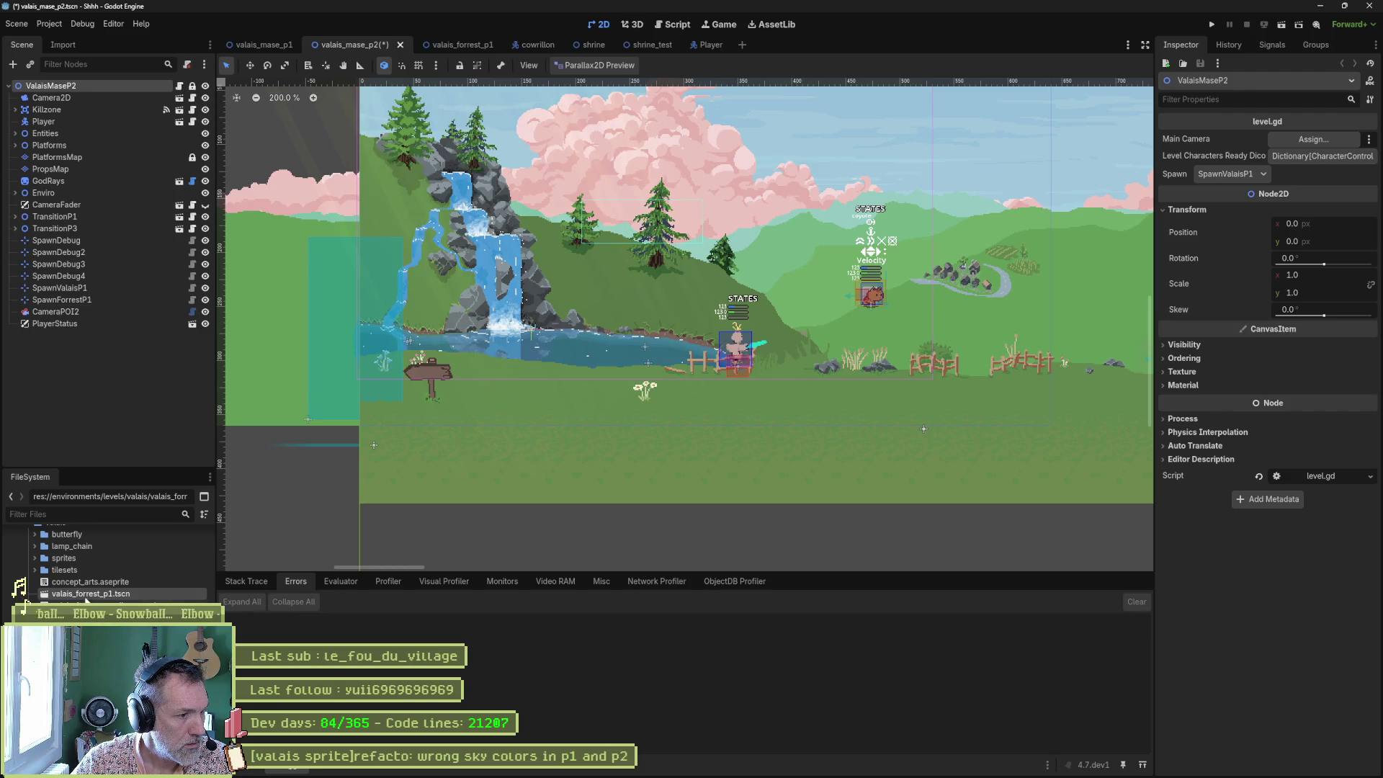
pyautogui.moveTo(28, 598); pyautogui.dragTo(51, 523)
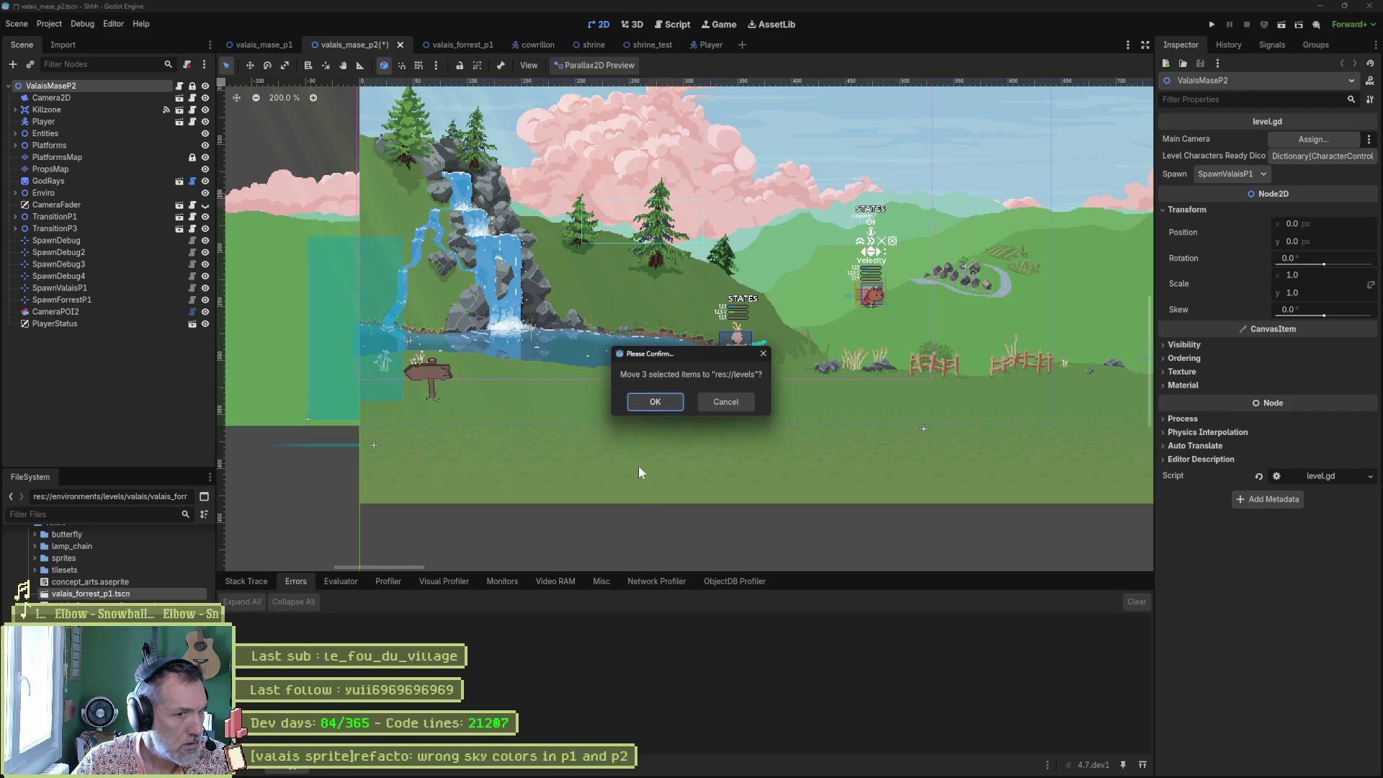
pyautogui.click(656, 402)
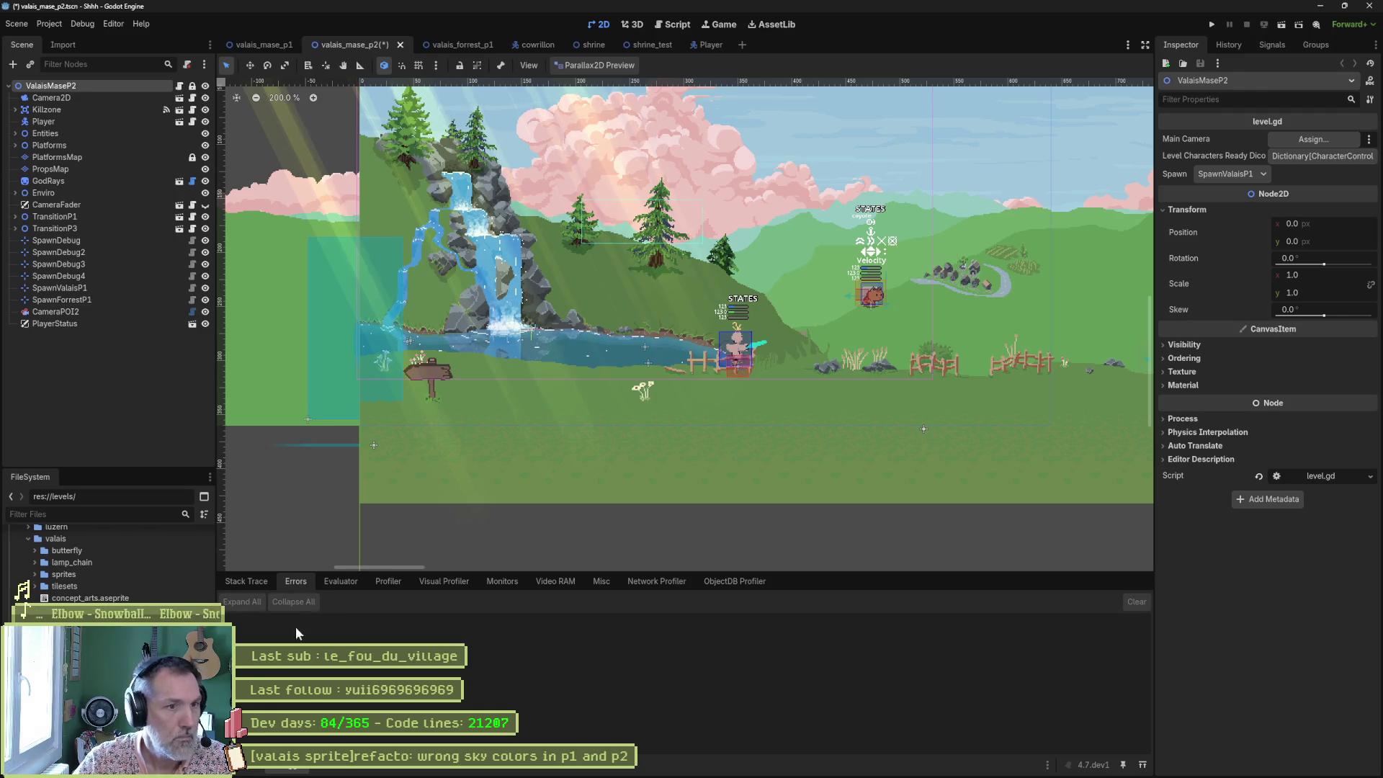
# Run the game with F5 and play the cat right past the barn, lantern mound and cross to the cliff edge.
pyautogui.click(484, 429)
pyautogui.press('F5')
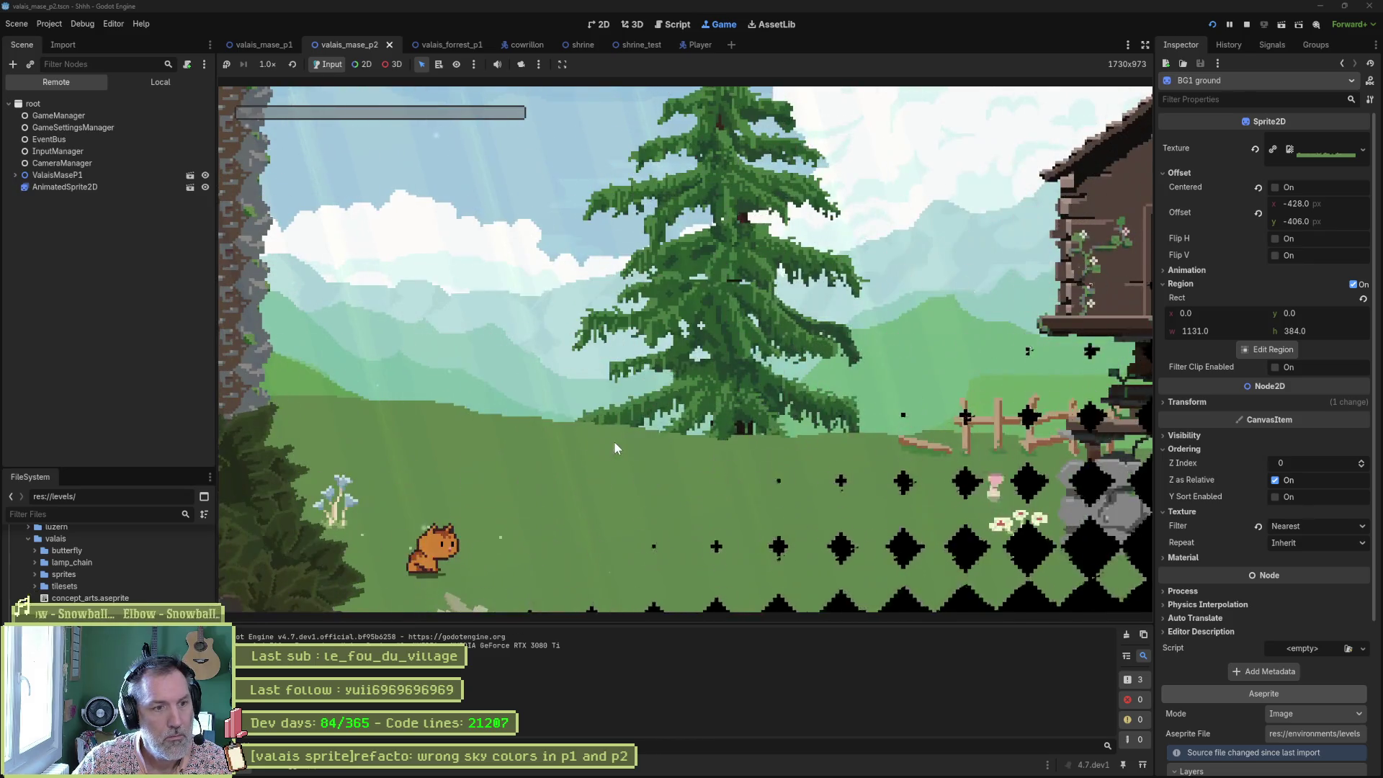
pyautogui.press('Right')
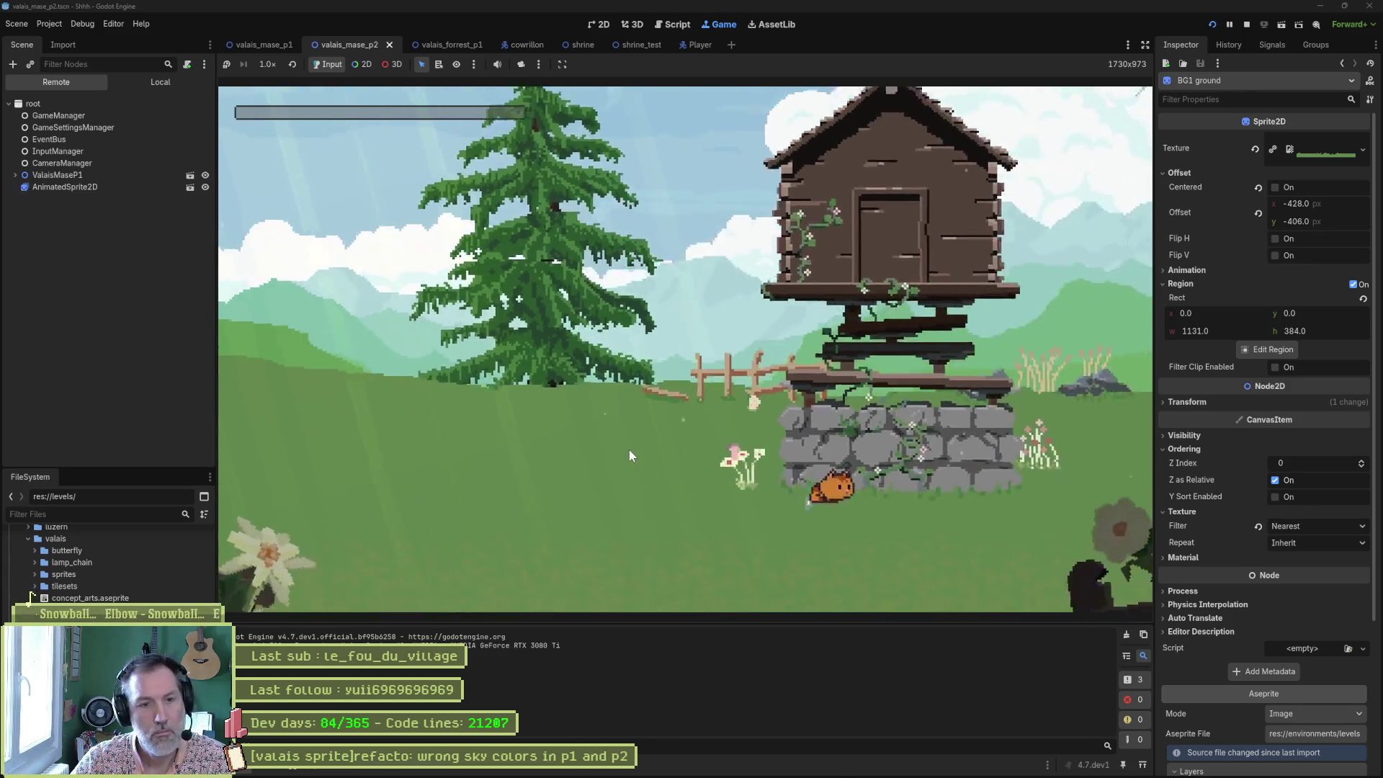
pyautogui.press('Right')
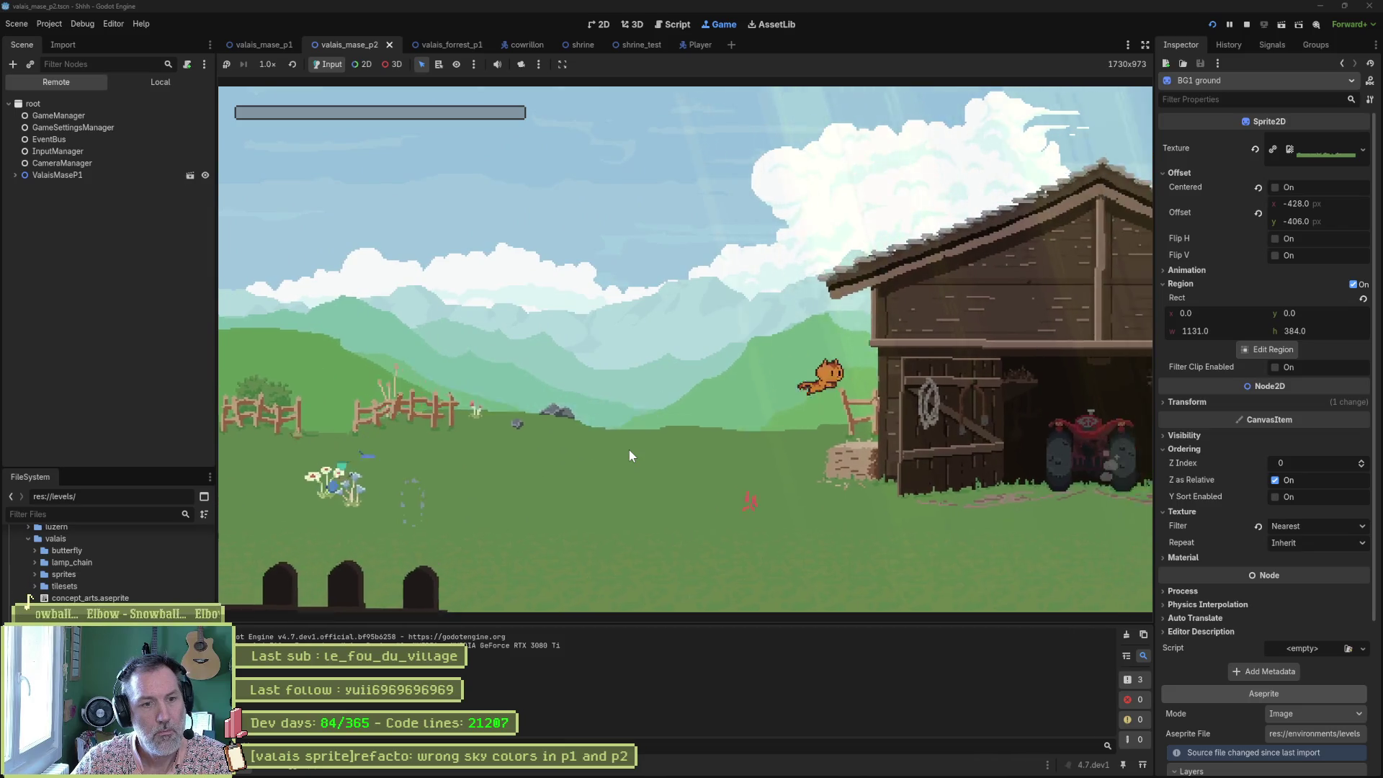
pyautogui.press('Right')
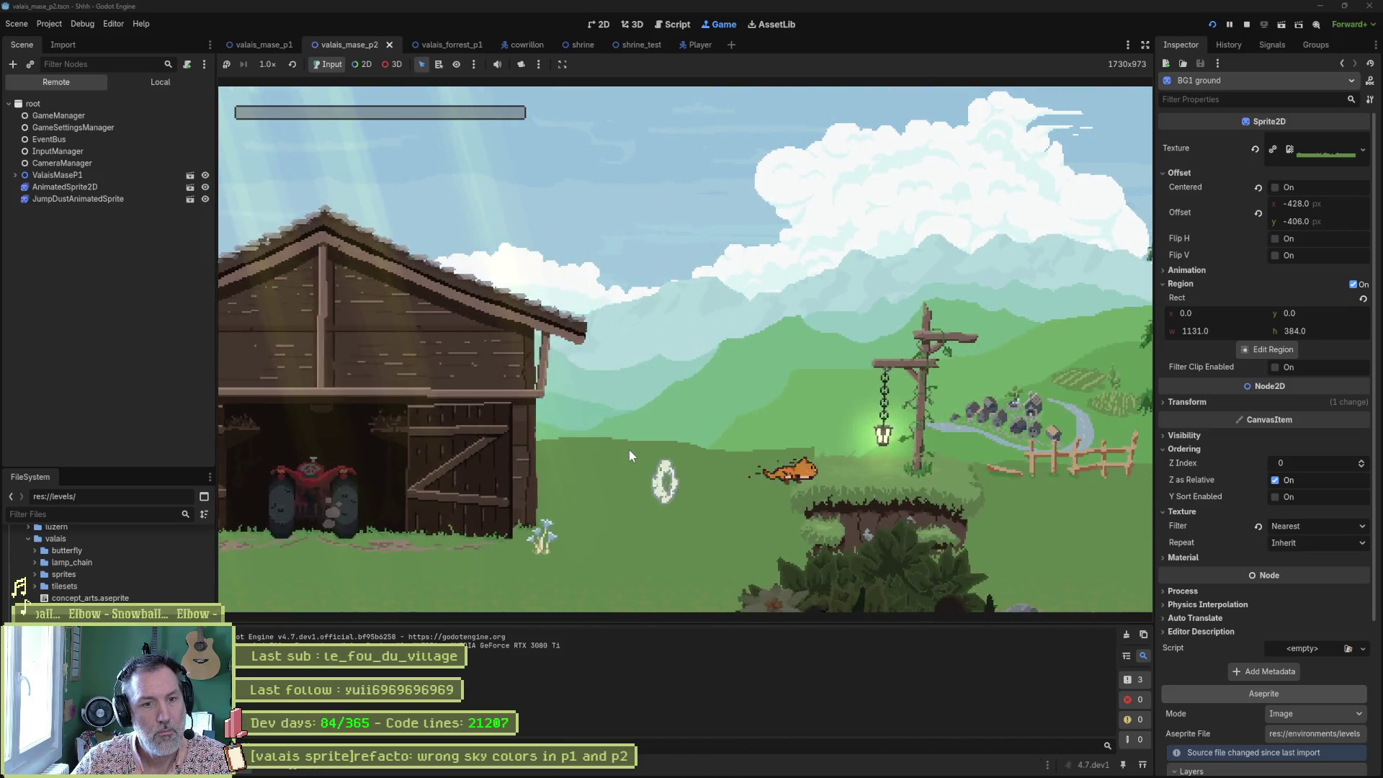
pyautogui.press('space')
pyautogui.press('Right')
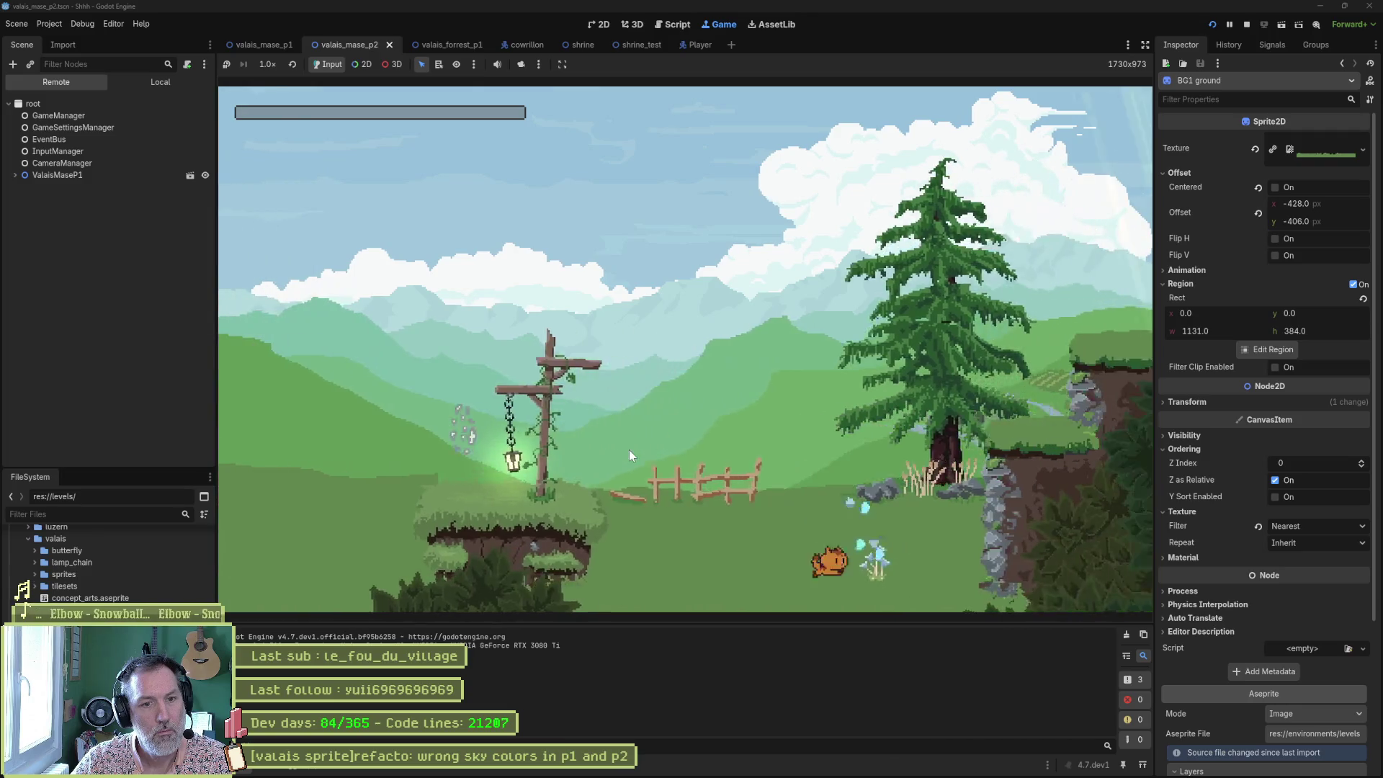
pyautogui.press('Right')
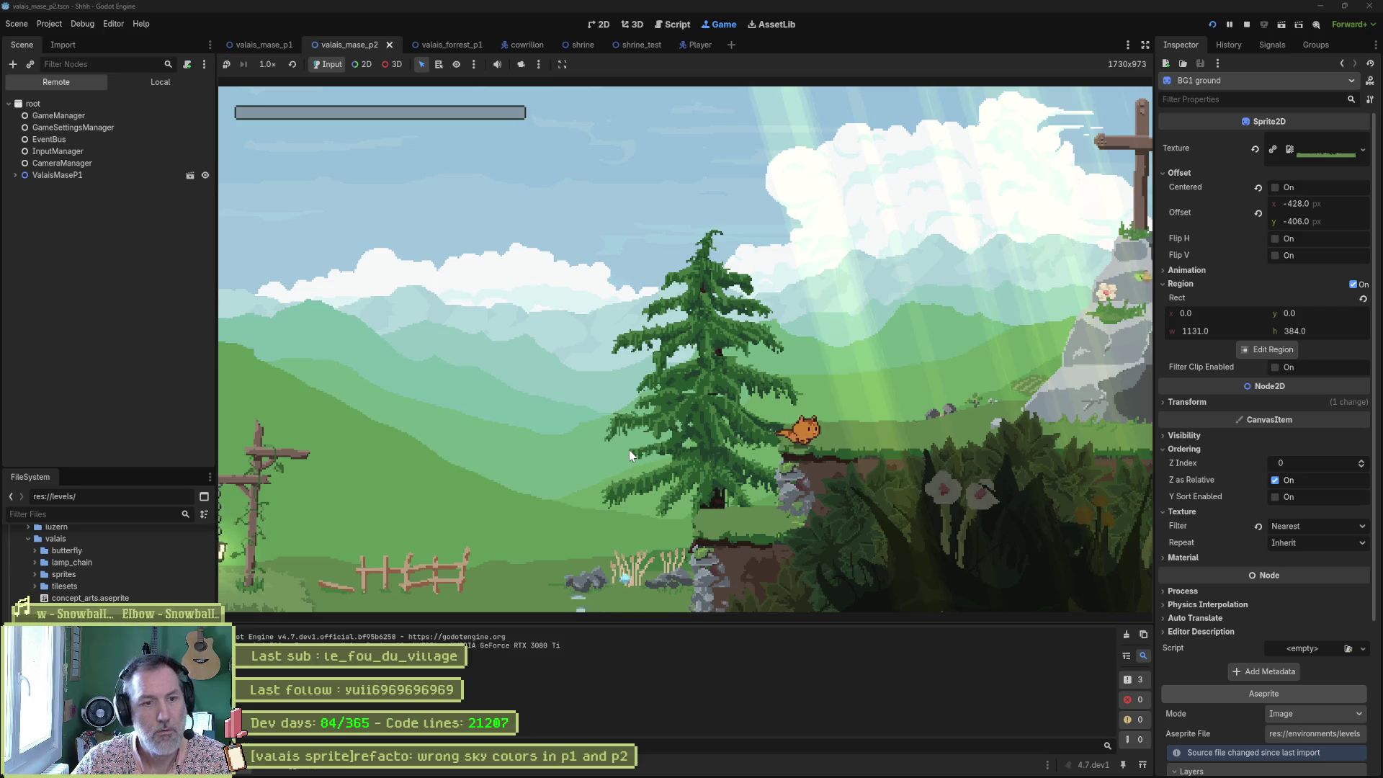
pyautogui.press('Right')
pyautogui.press('Right')
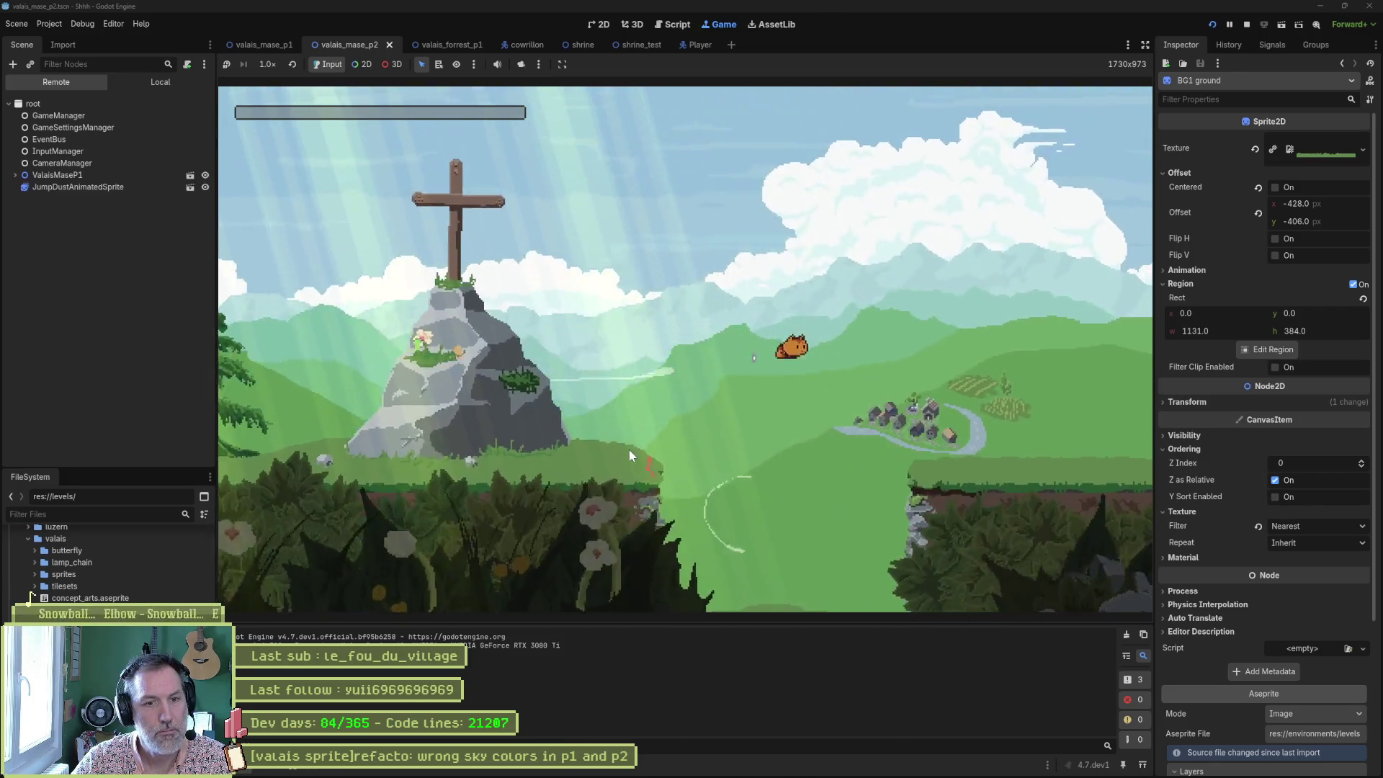
pyautogui.press('Right')
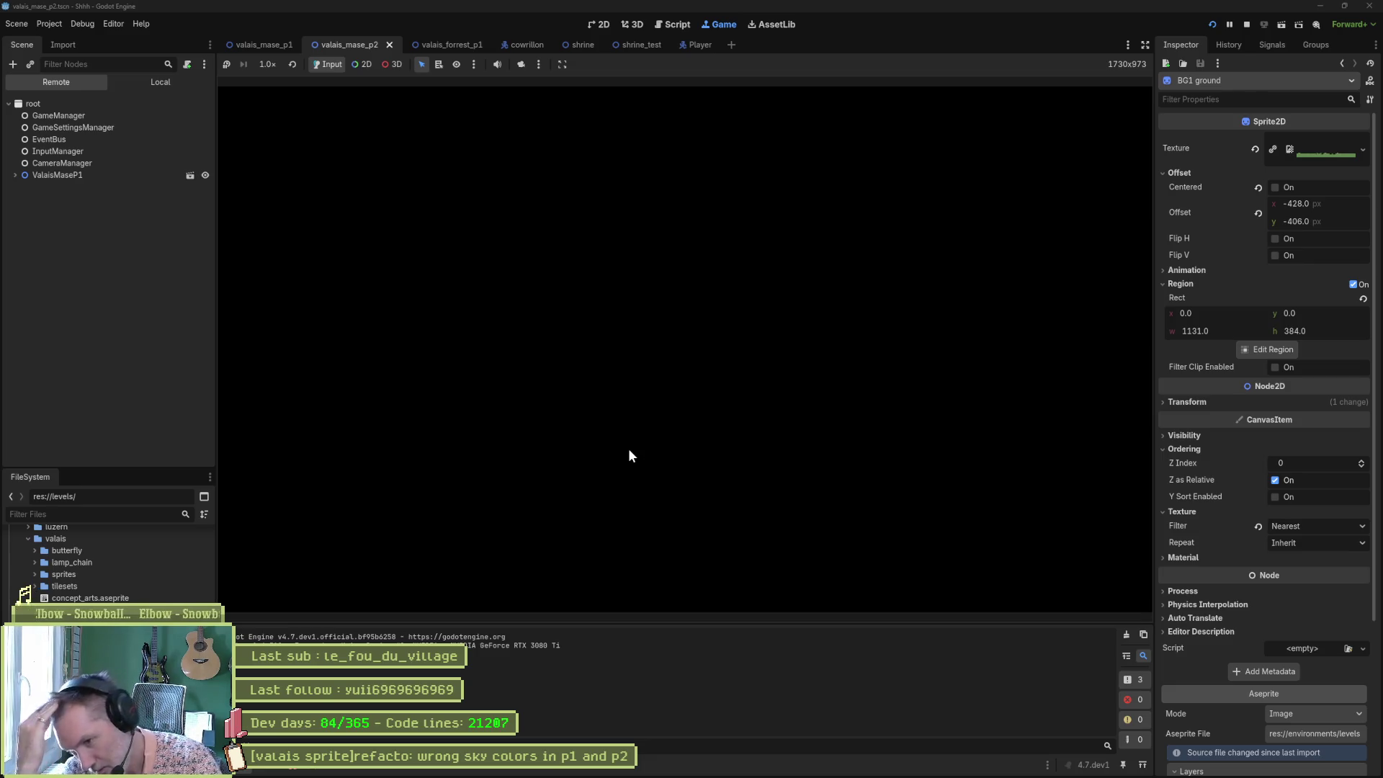
# Check the Debugger errors, stop the game, and close all open scene tabs including valais_mase_p1.
pyautogui.click(291, 772)
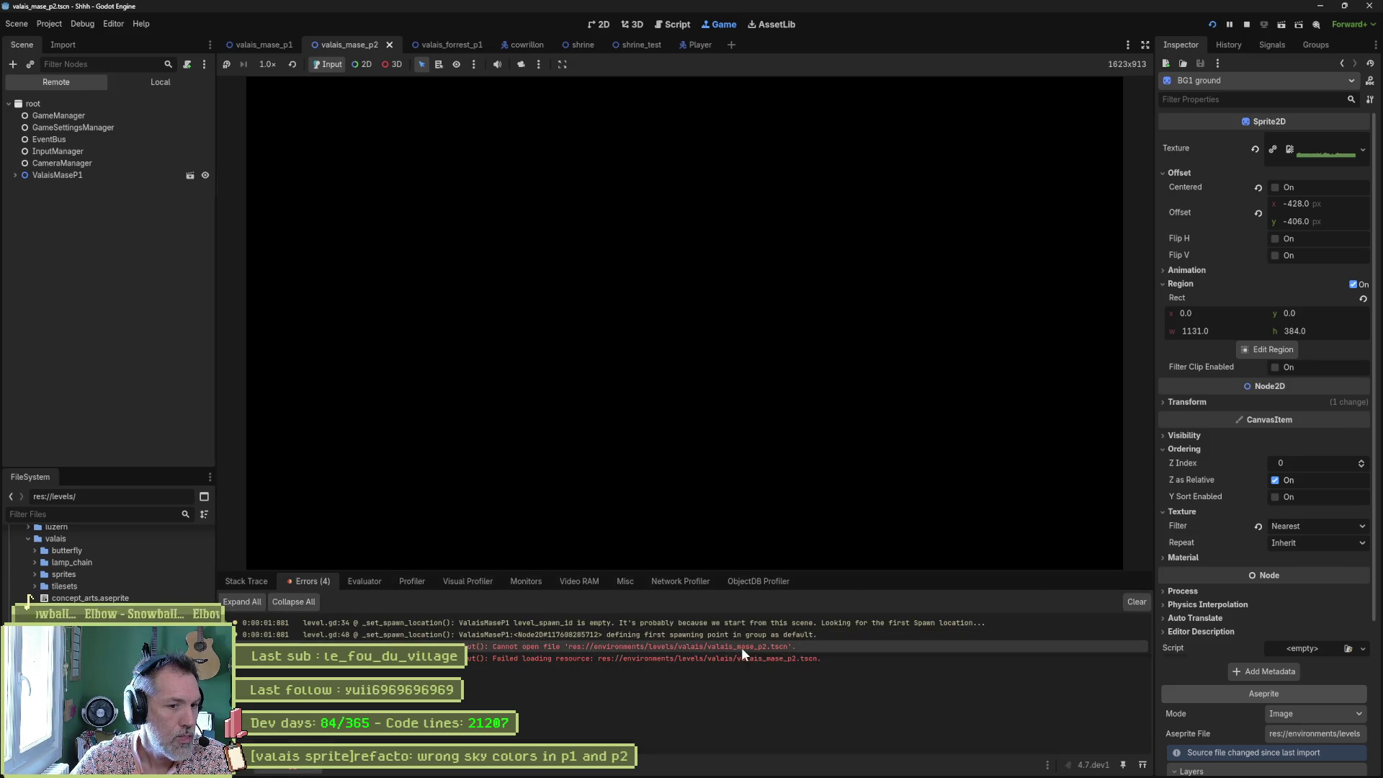
pyautogui.moveTo(741, 647)
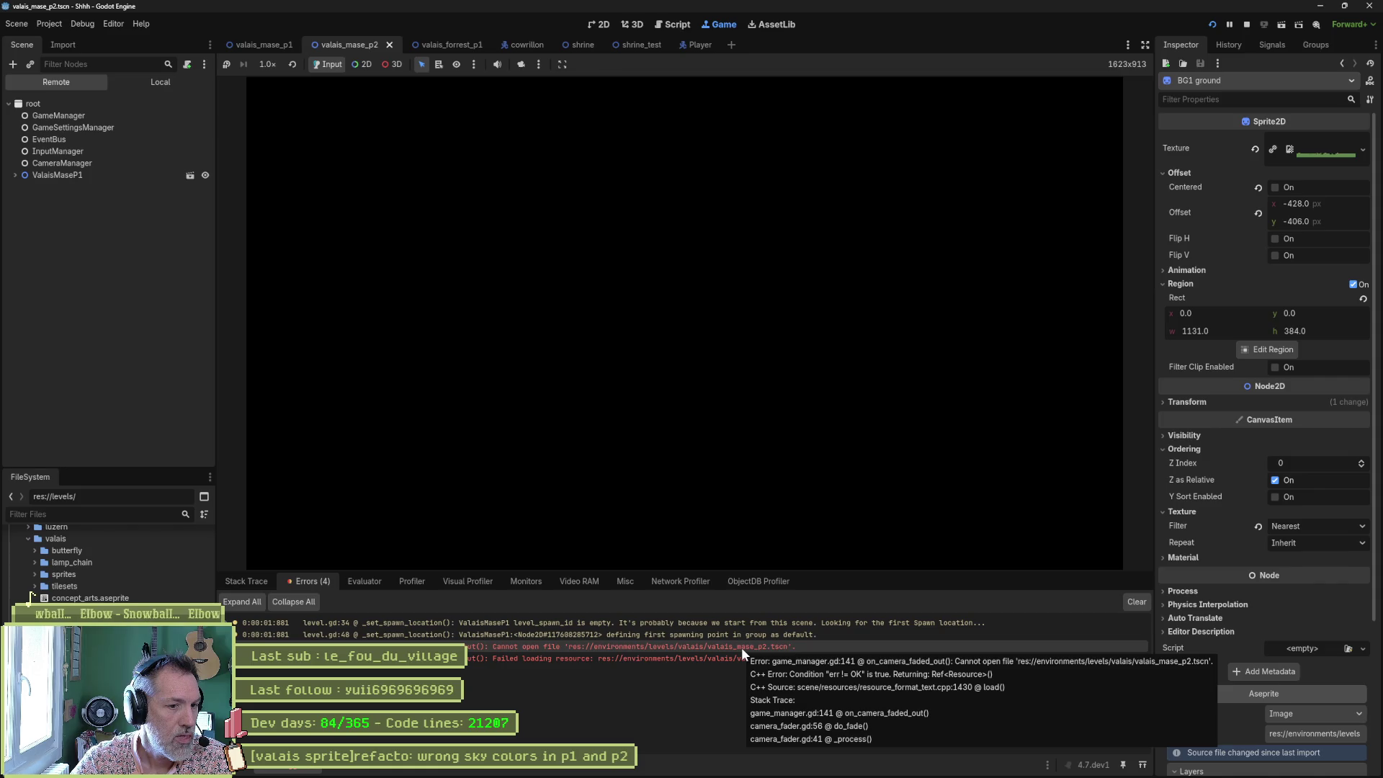
pyautogui.click(1250, 28)
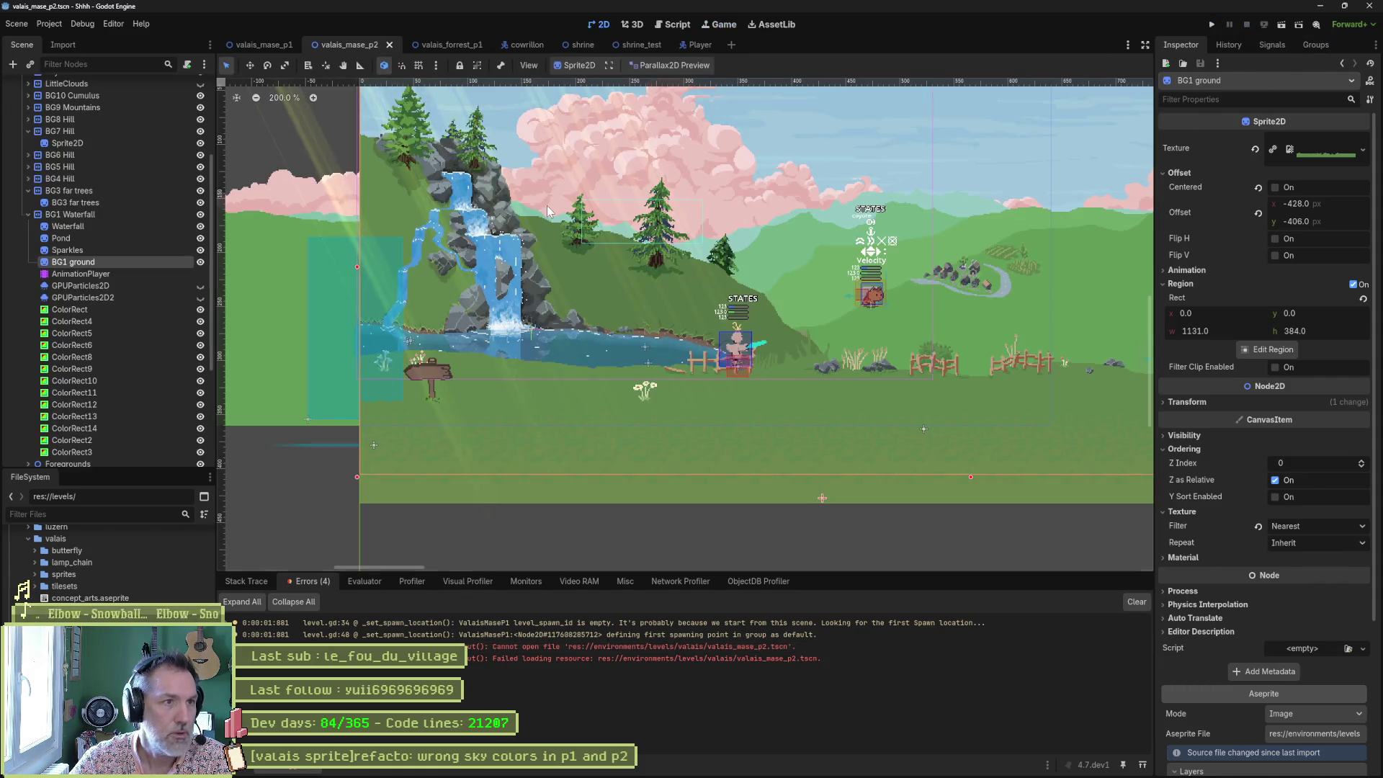
pyautogui.middleClick(374, 45)
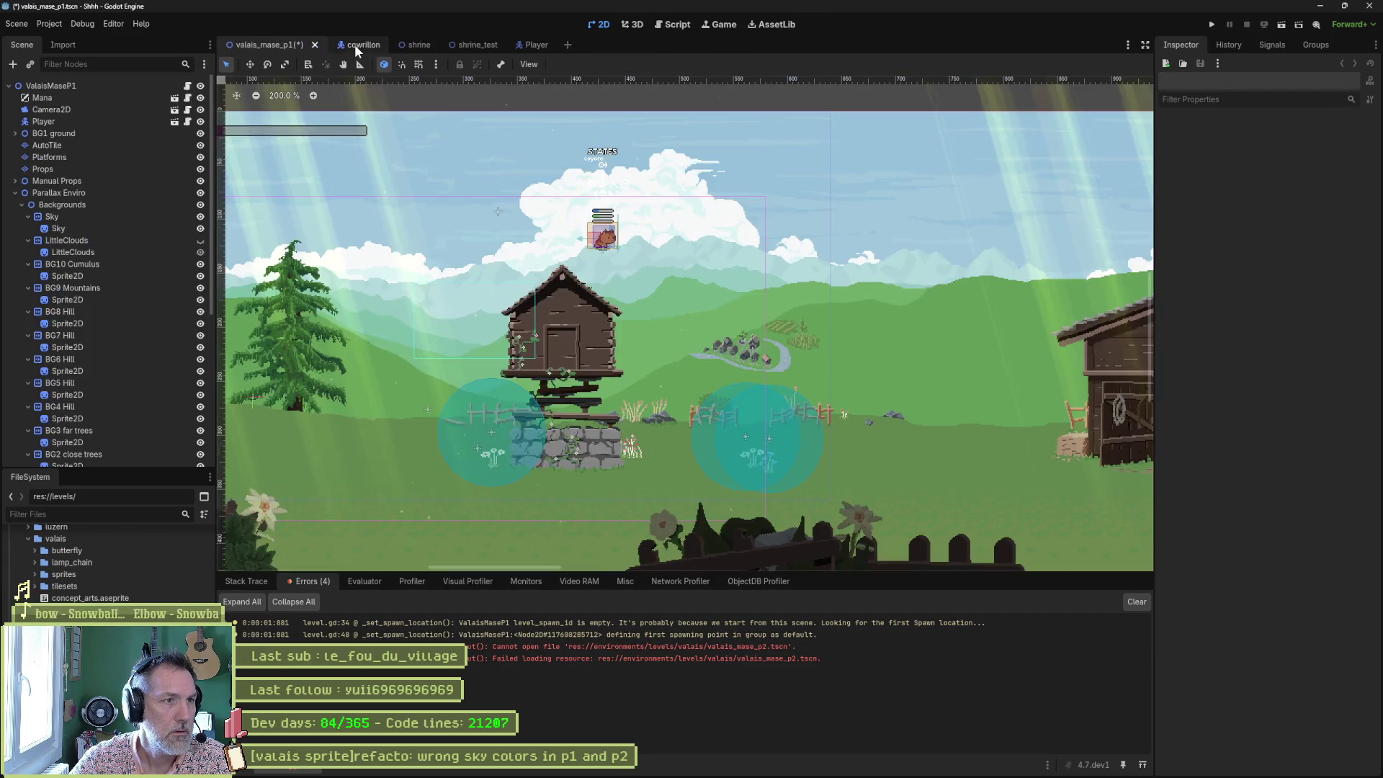
pyautogui.middleClick(282, 46)
pyautogui.click(624, 416)
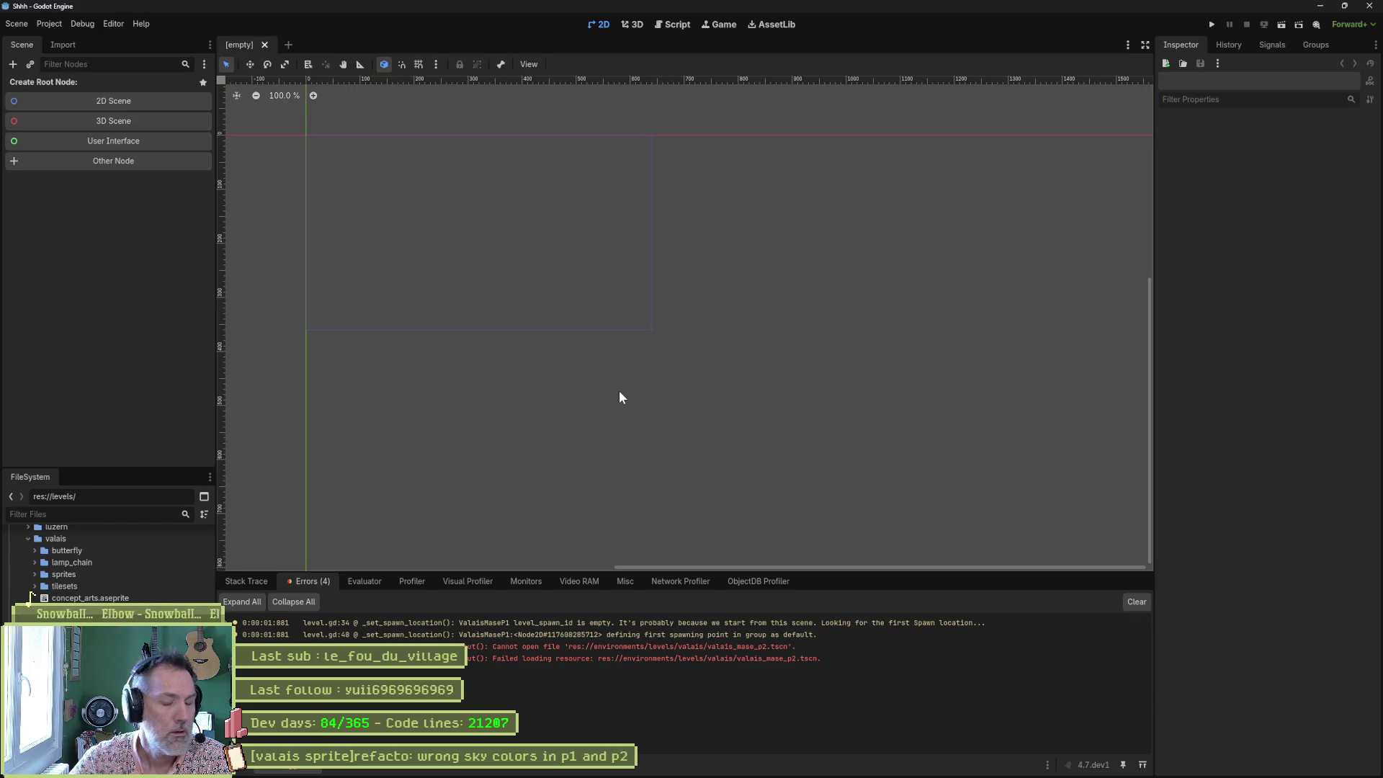
# Quick-open valais_mase_p2.tscn, run it, read the load errors, and stop the game with F8.
pyautogui.hotkey('shift', 'alt', 'o')
pyautogui.write('vala')
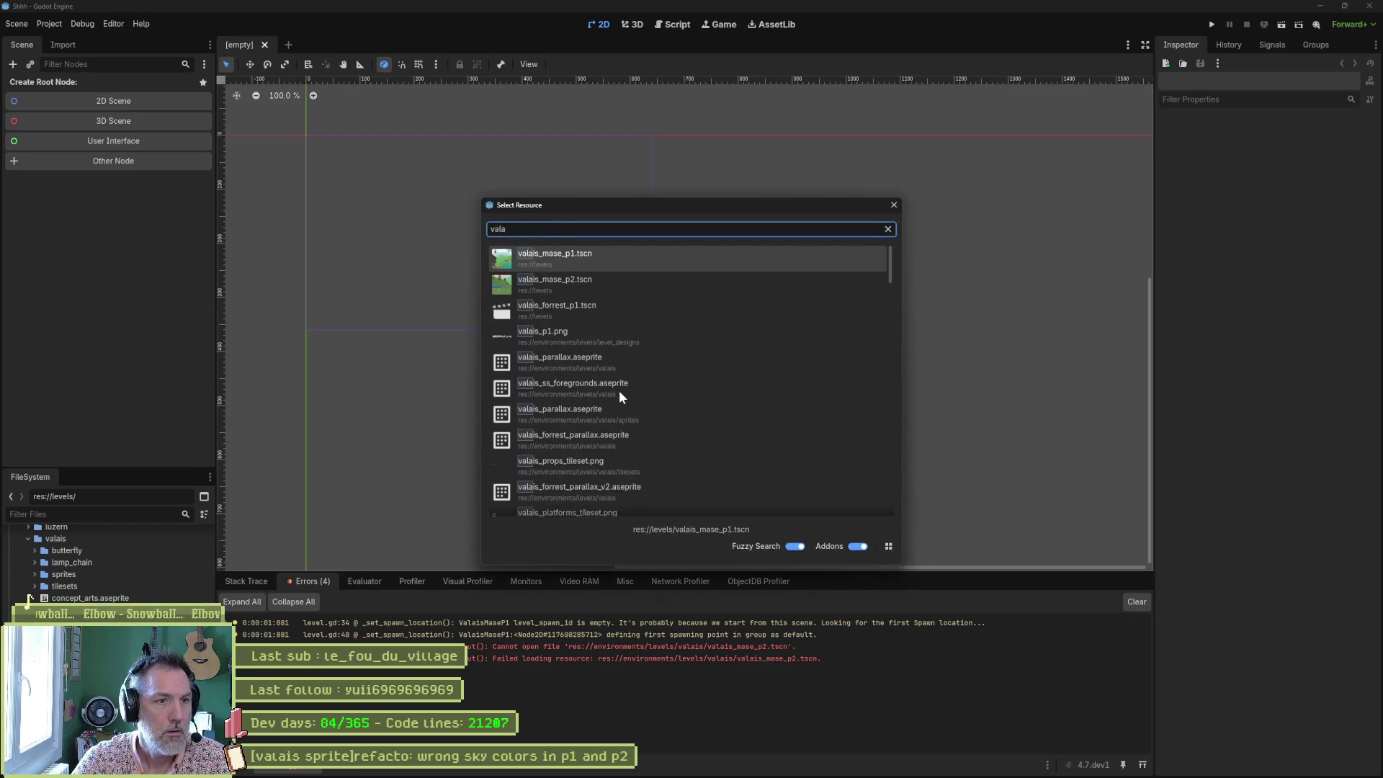
pyautogui.press('Down')
pyautogui.press('Return')
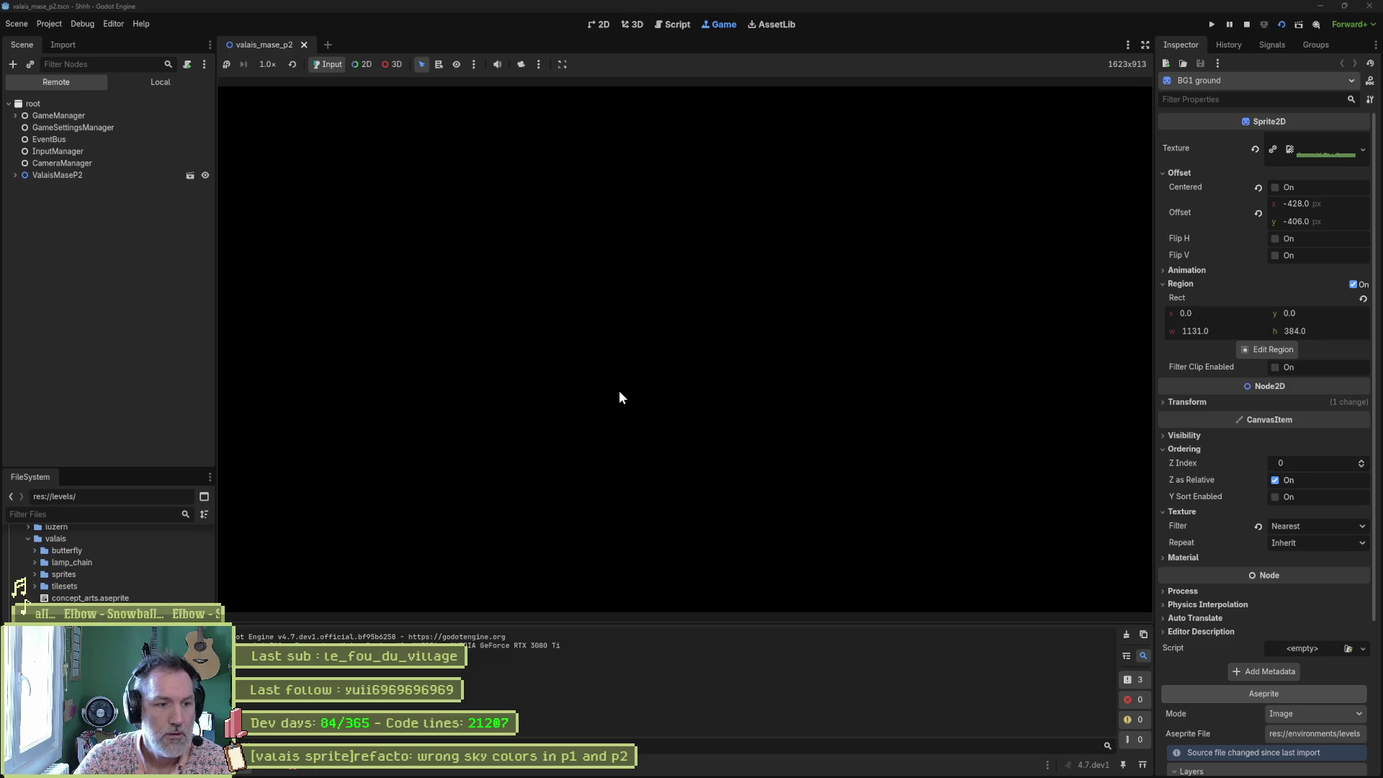
pyautogui.click(313, 771)
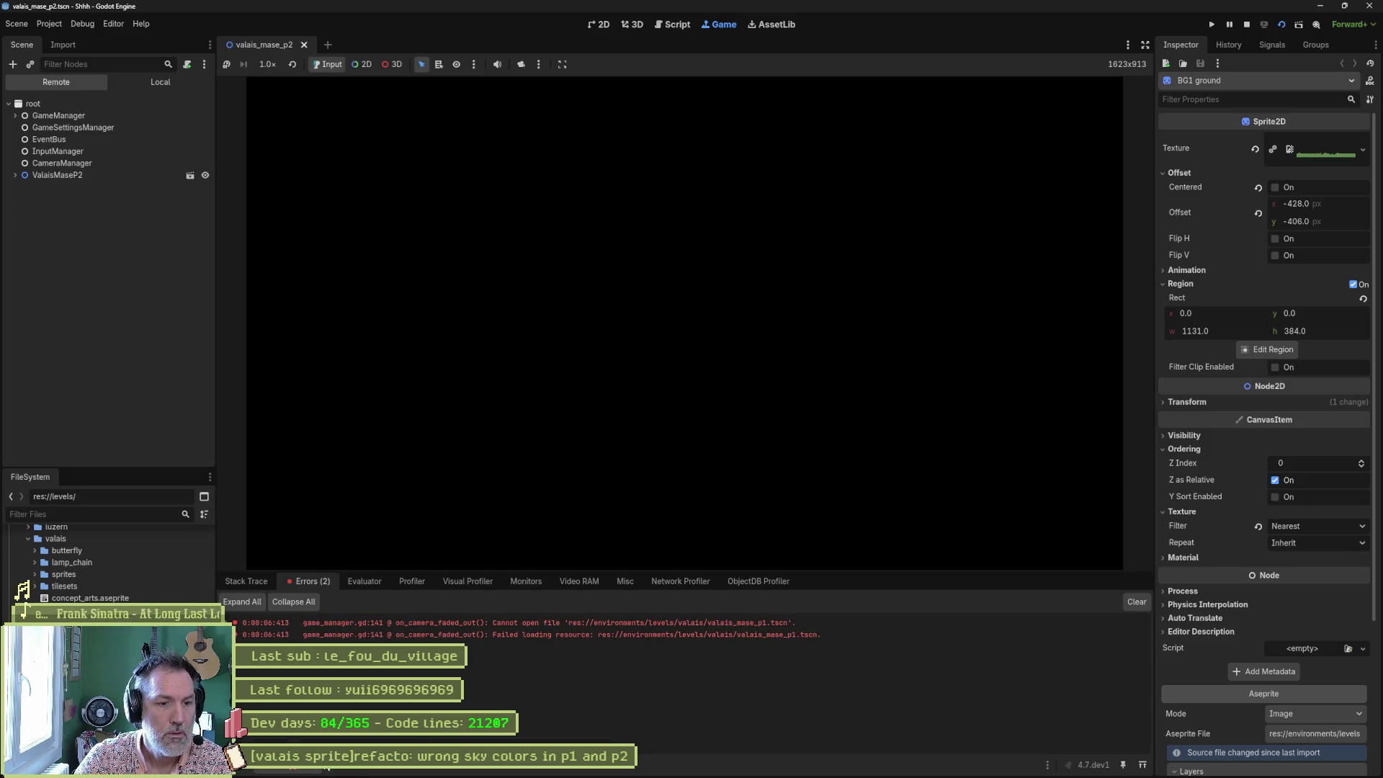
pyautogui.press('F8')
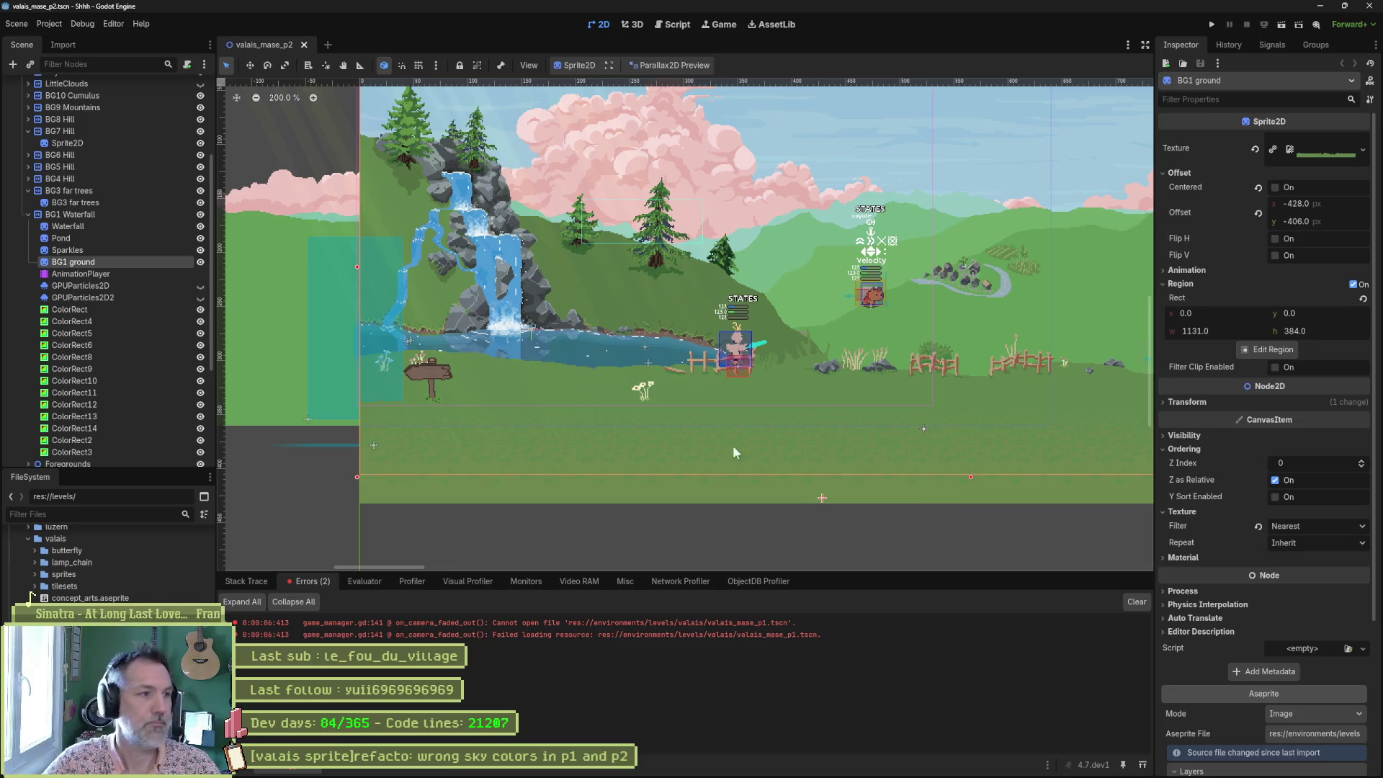
# Change TransitionP1's target path from the valais folder to the levels folder and save.
pyautogui.click(28, 214)
pyautogui.click(15, 113)
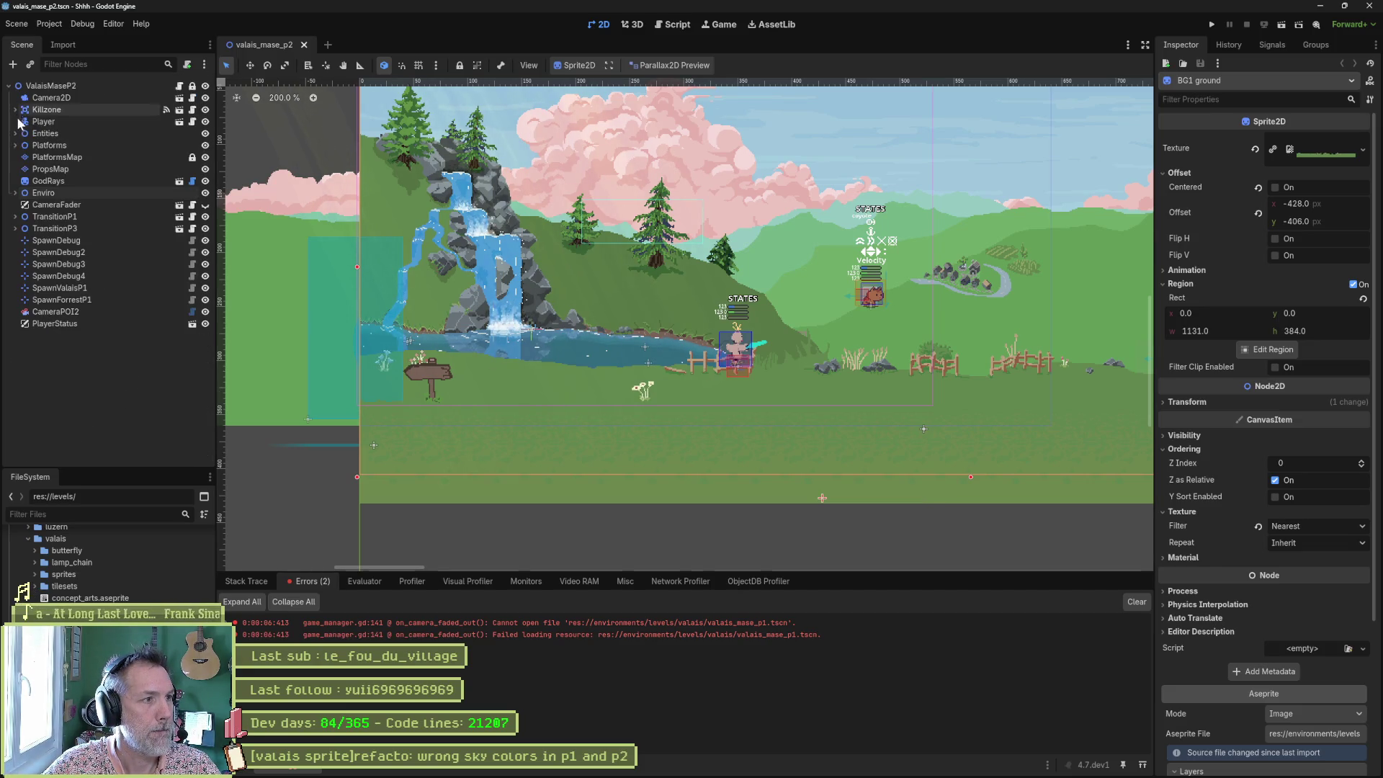
pyautogui.click(55, 311)
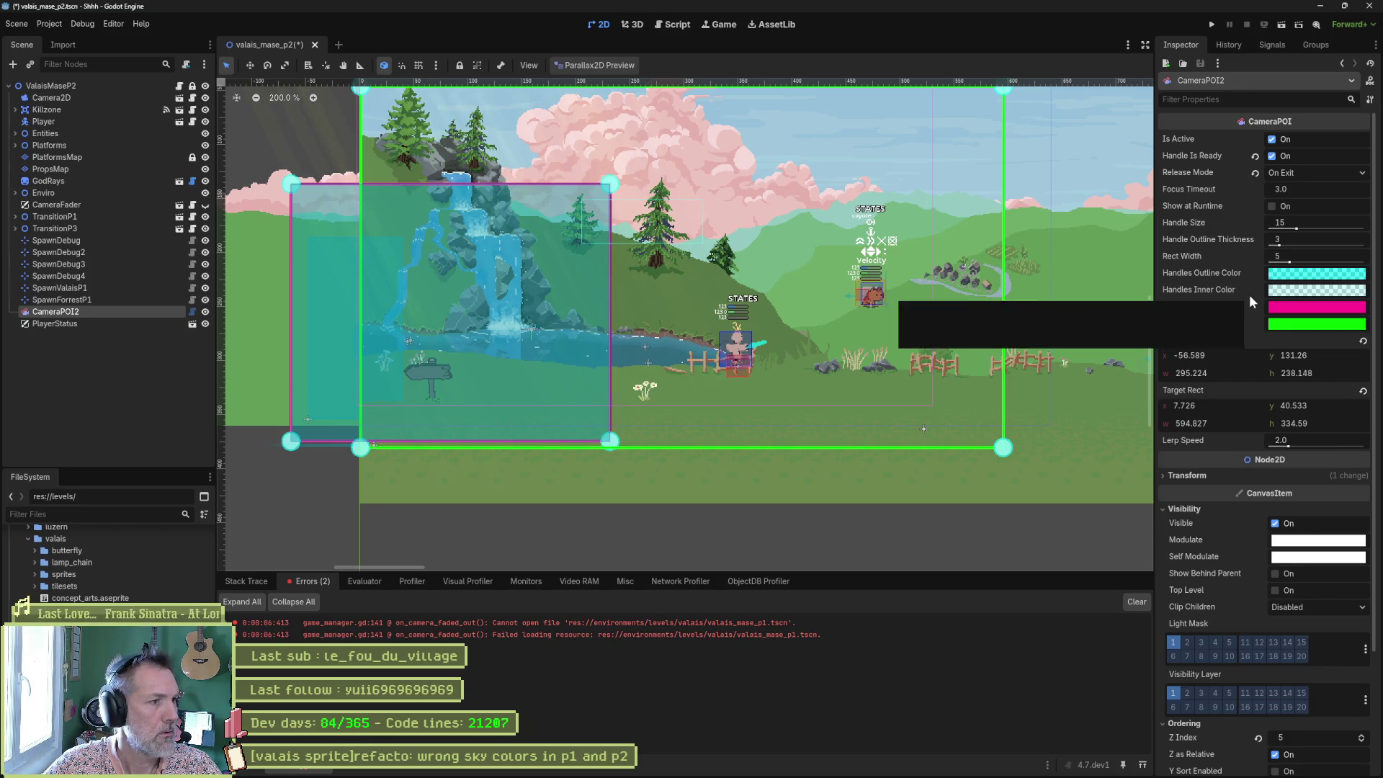
pyautogui.click(39, 216)
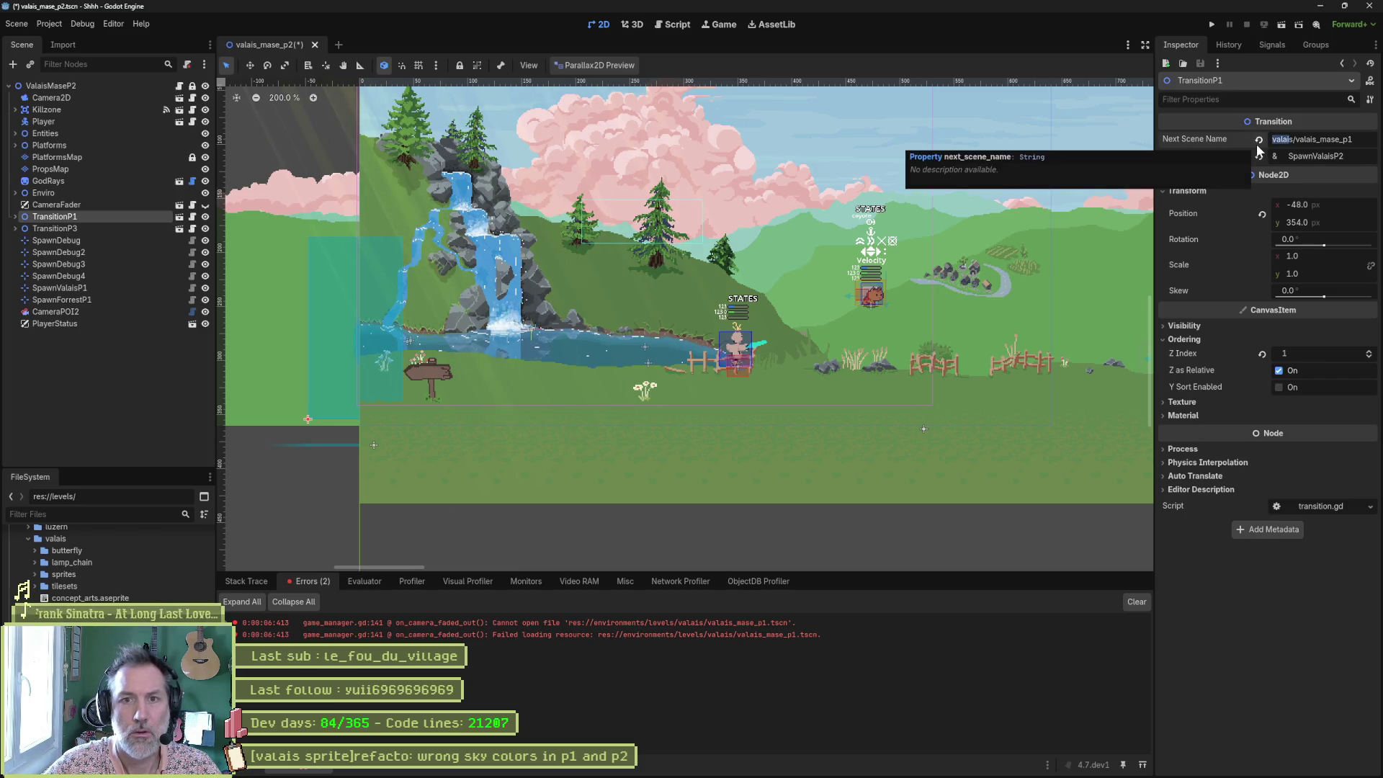
pyautogui.press('BackSpace')
pyautogui.write('leve')
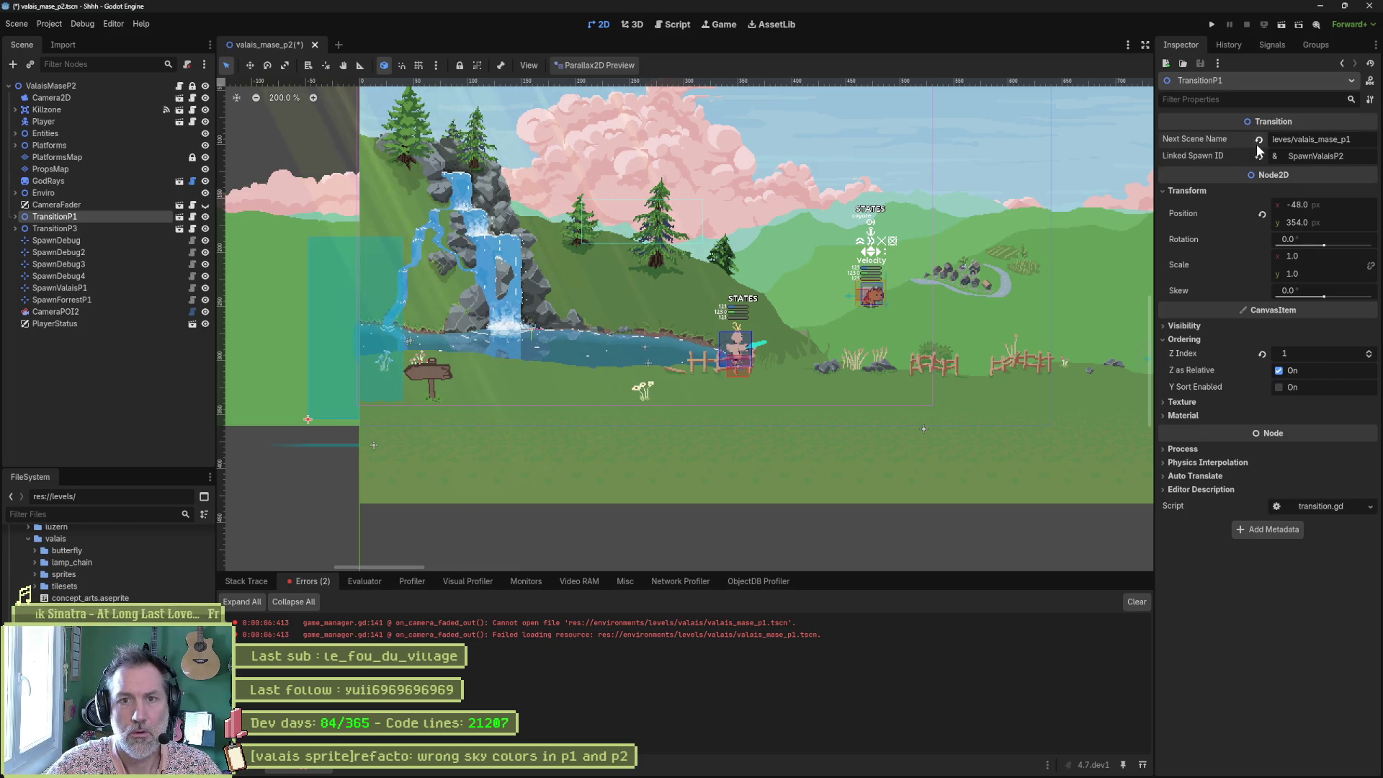
pyautogui.write('l')
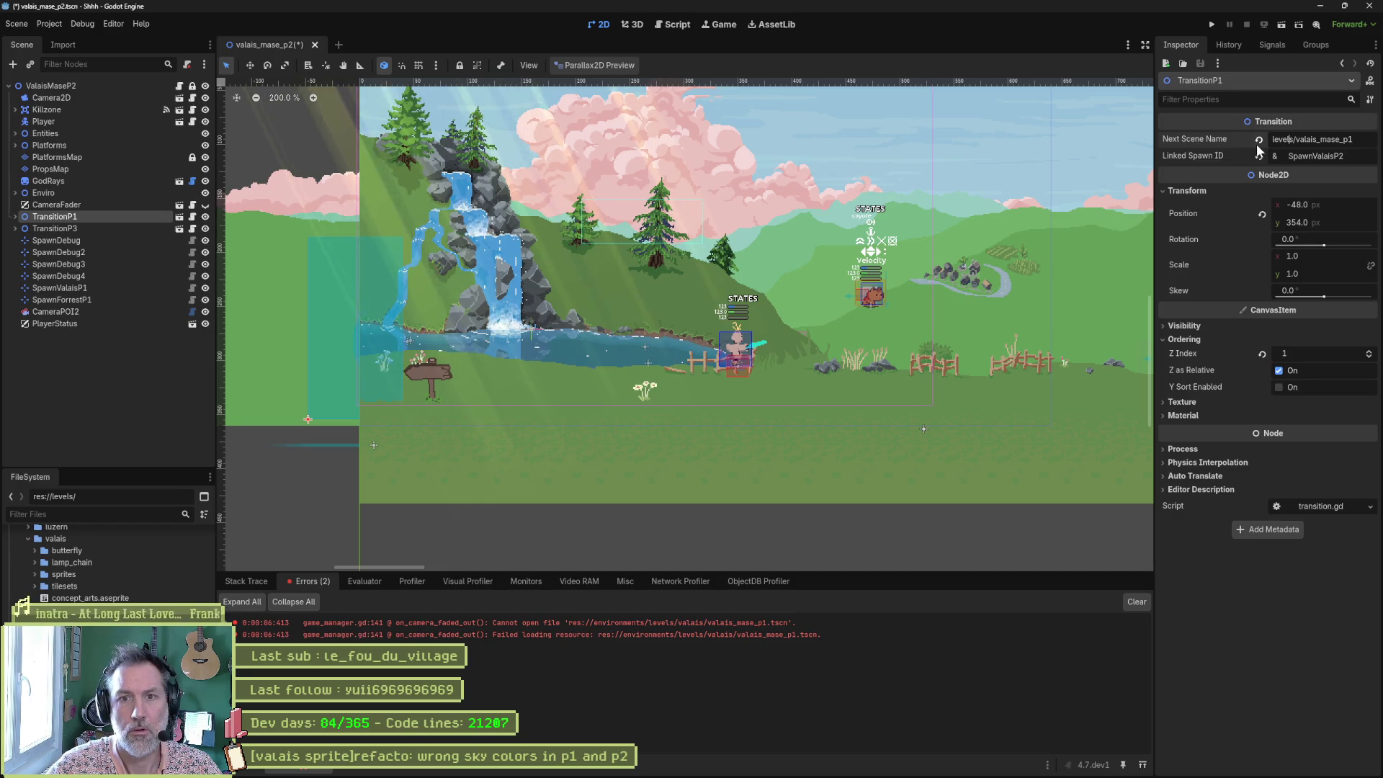
pyautogui.hotkey('ctrl', 's')
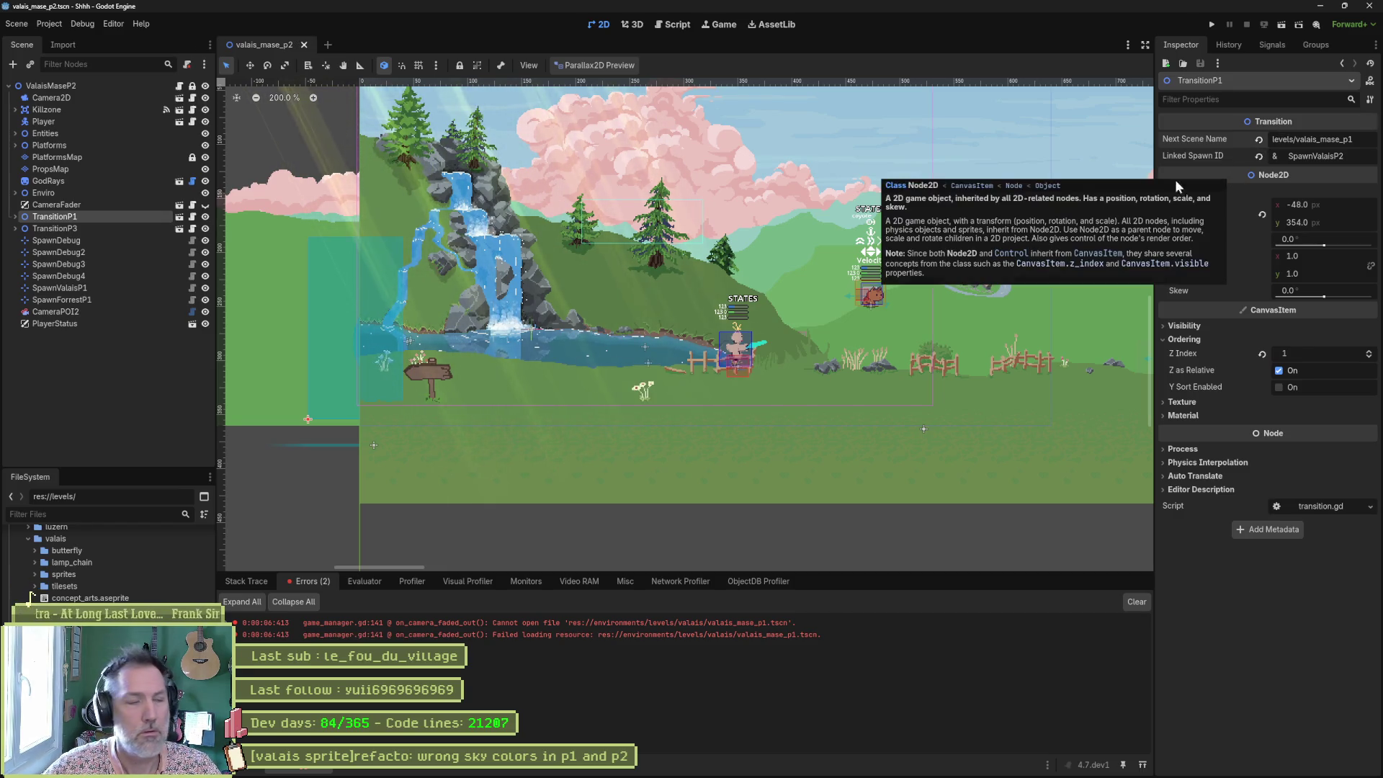
# Remove the leading valais folder from TransitionP3's scene path and save.
pyautogui.click(62, 228)
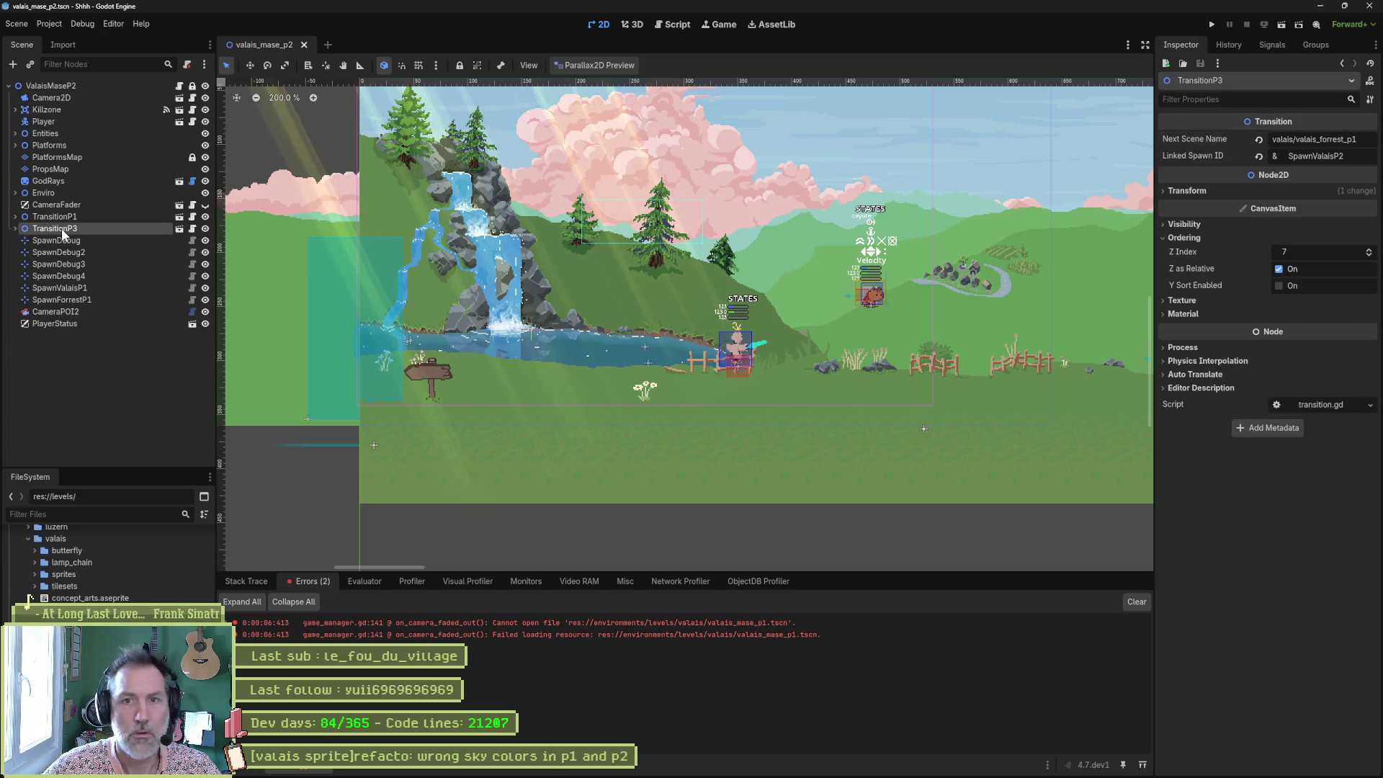
pyautogui.moveTo(1294, 140); pyautogui.dragTo(1258, 139)
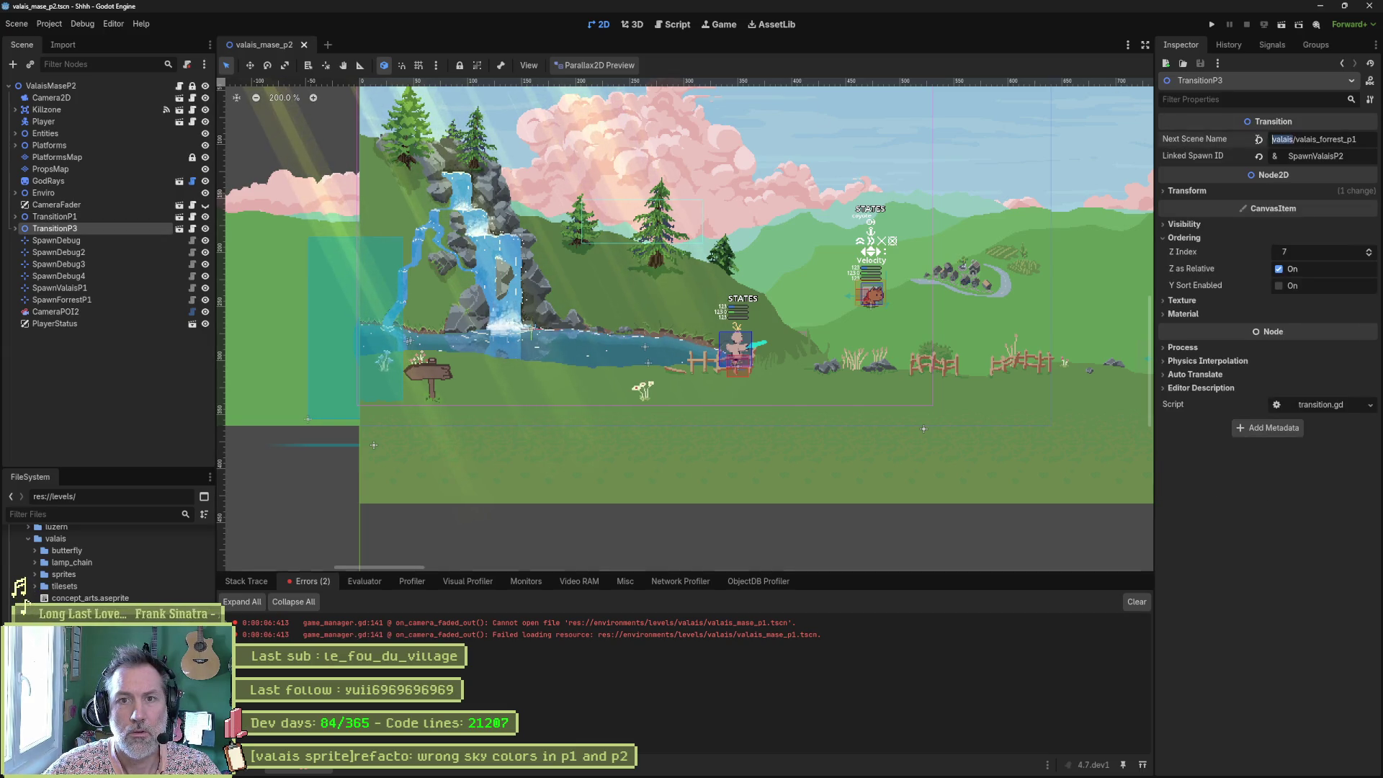
pyautogui.press('BackSpace')
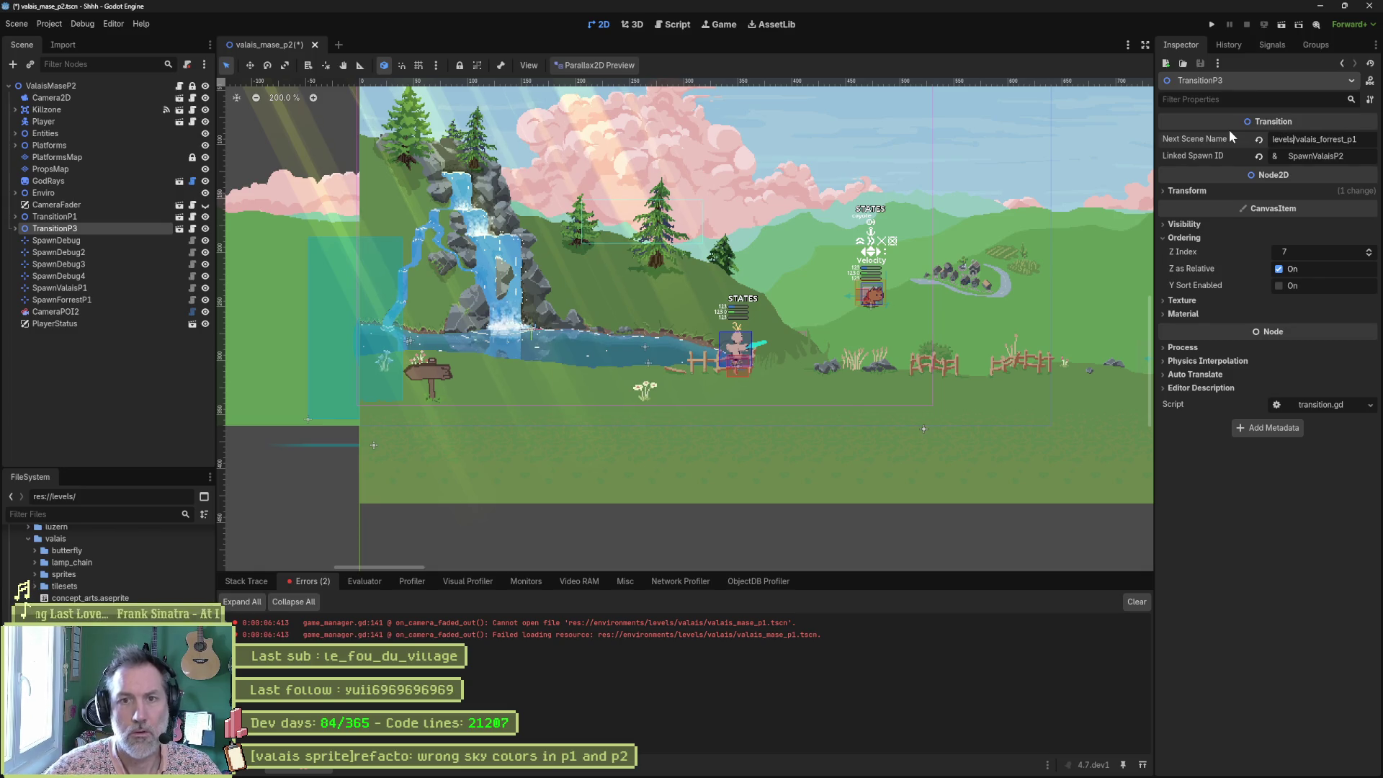
pyautogui.hotkey('ctrl', 's')
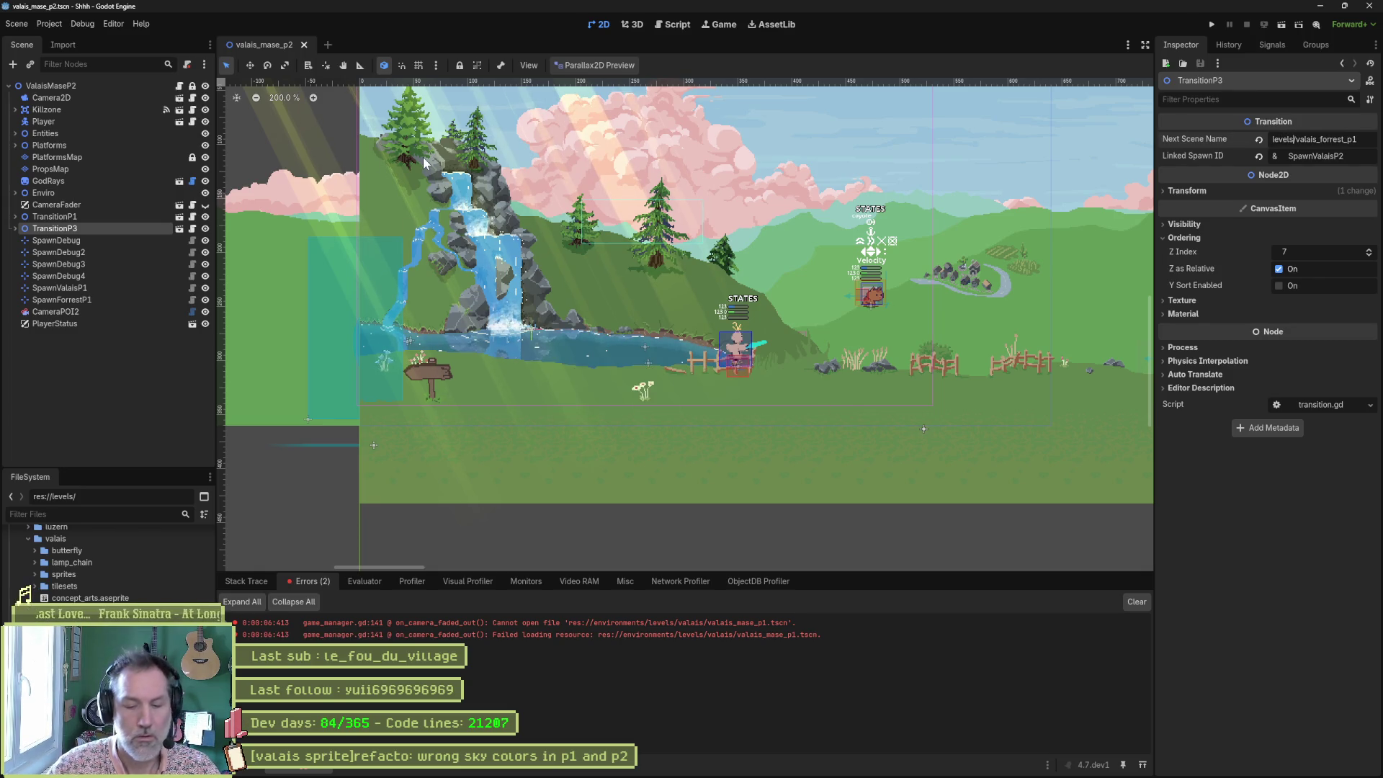
# In valais_mase_p1, set TransitionValaisP2's next scene to levels/valais_mase_p2 and test-run the game.
pyautogui.hotkey('alt', 'shift', 'o')
pyautogui.write('p1')
pyautogui.press('Return')
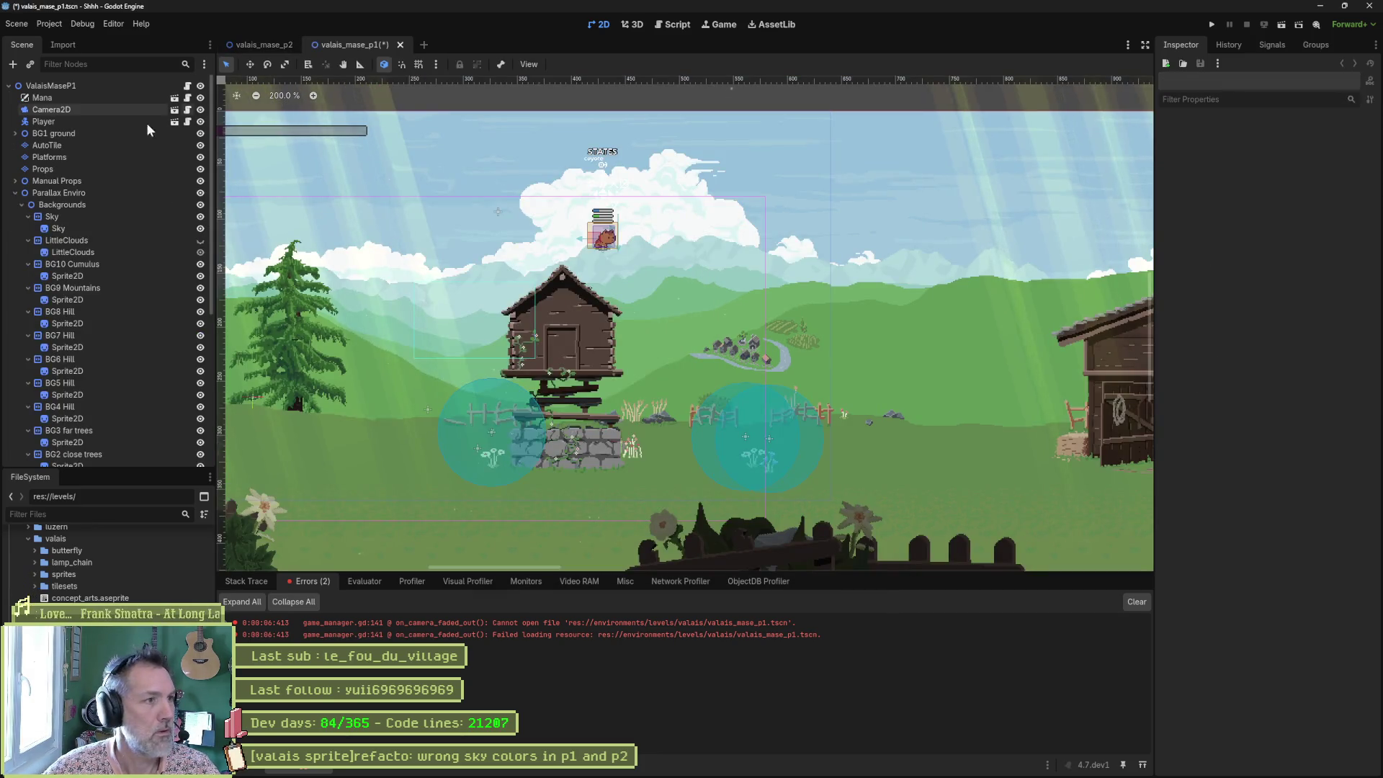
pyautogui.click(15, 193)
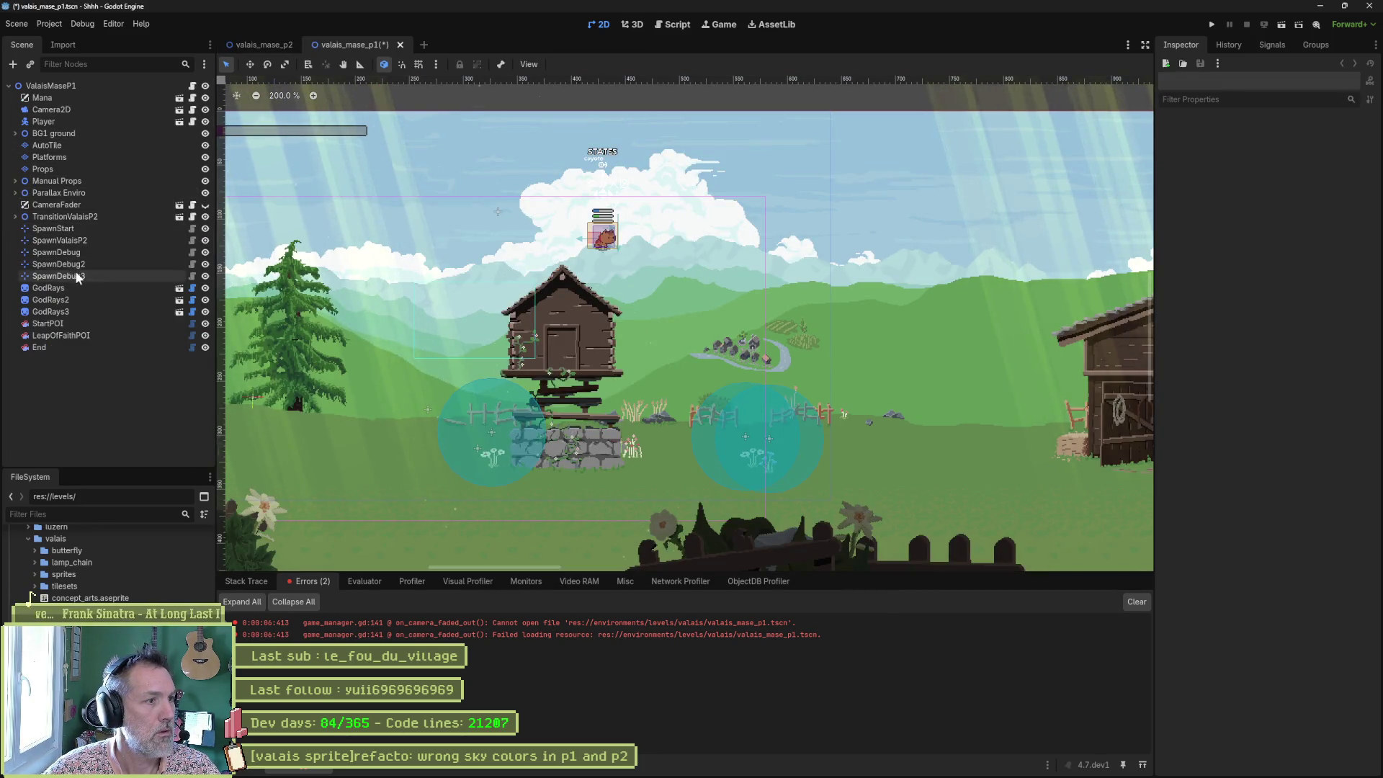
pyautogui.click(89, 216)
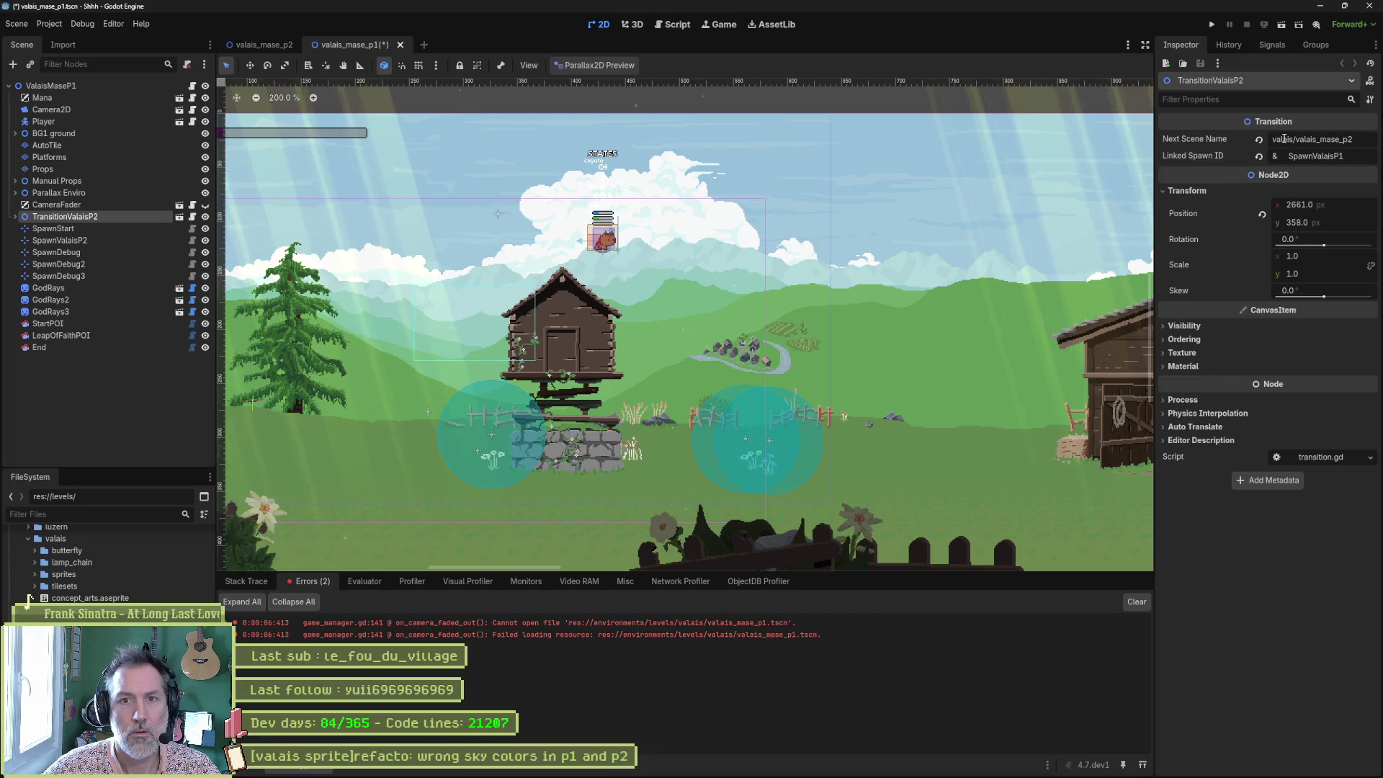
pyautogui.write('levels')
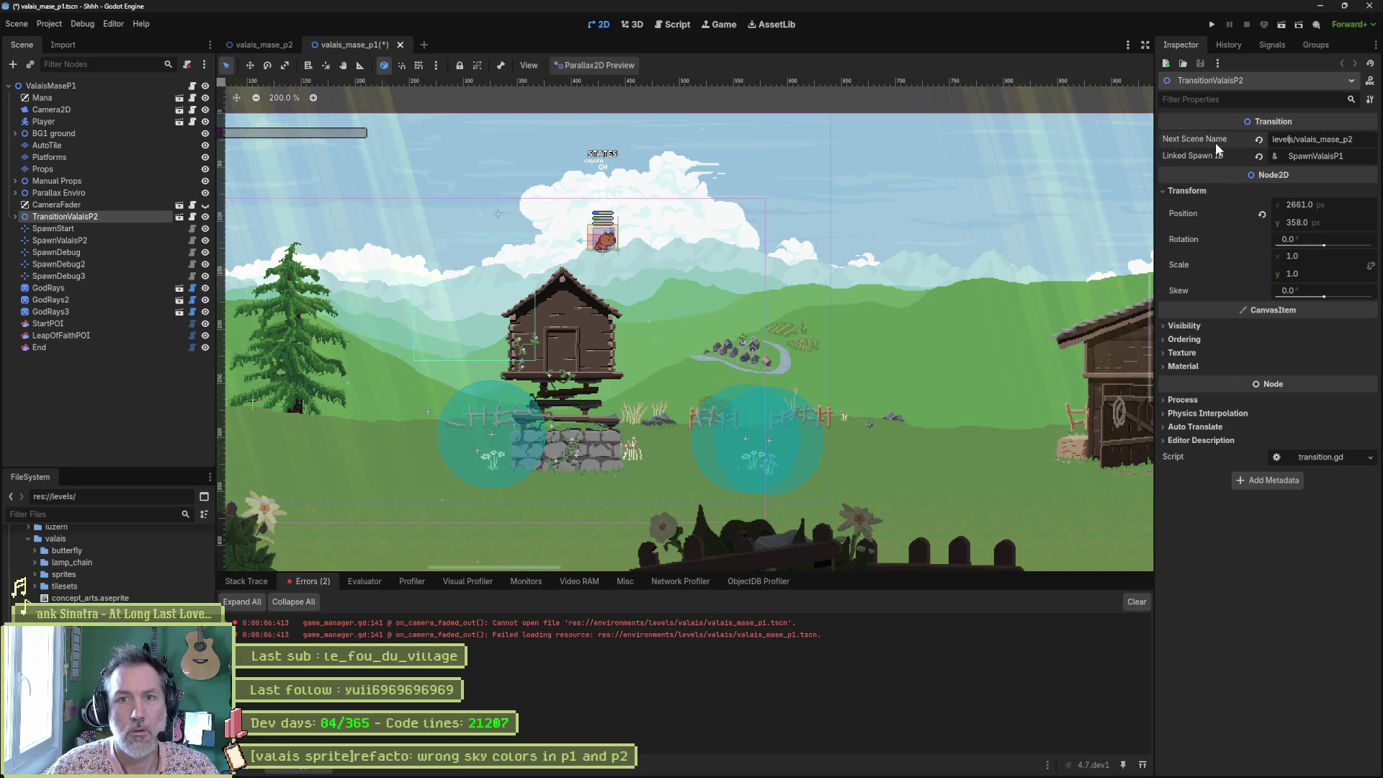
pyautogui.press('BackSpace')
pyautogui.press('F5')
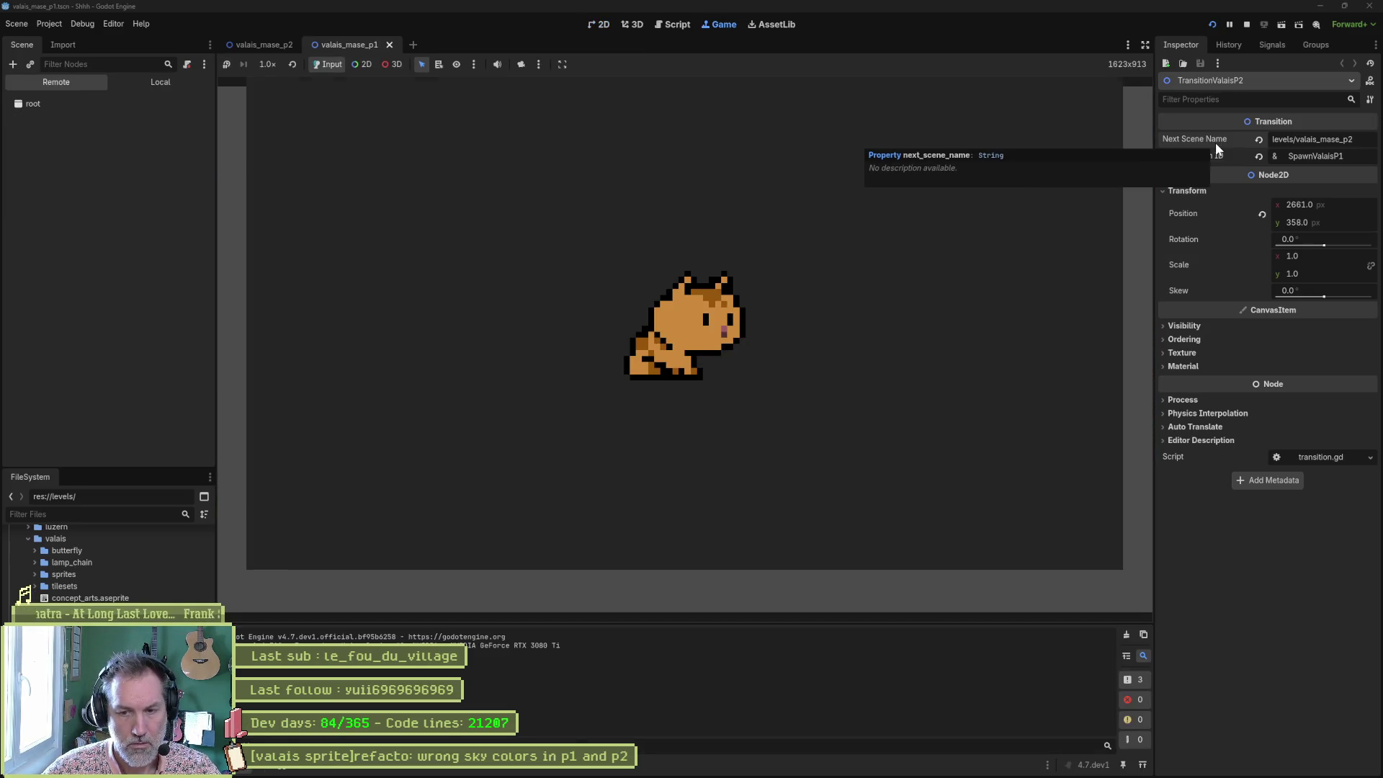
# Play the cat past the barn, lamp-post and cross hill into the exit, read the load errors, then stop with F8.
pyautogui.press('Right')
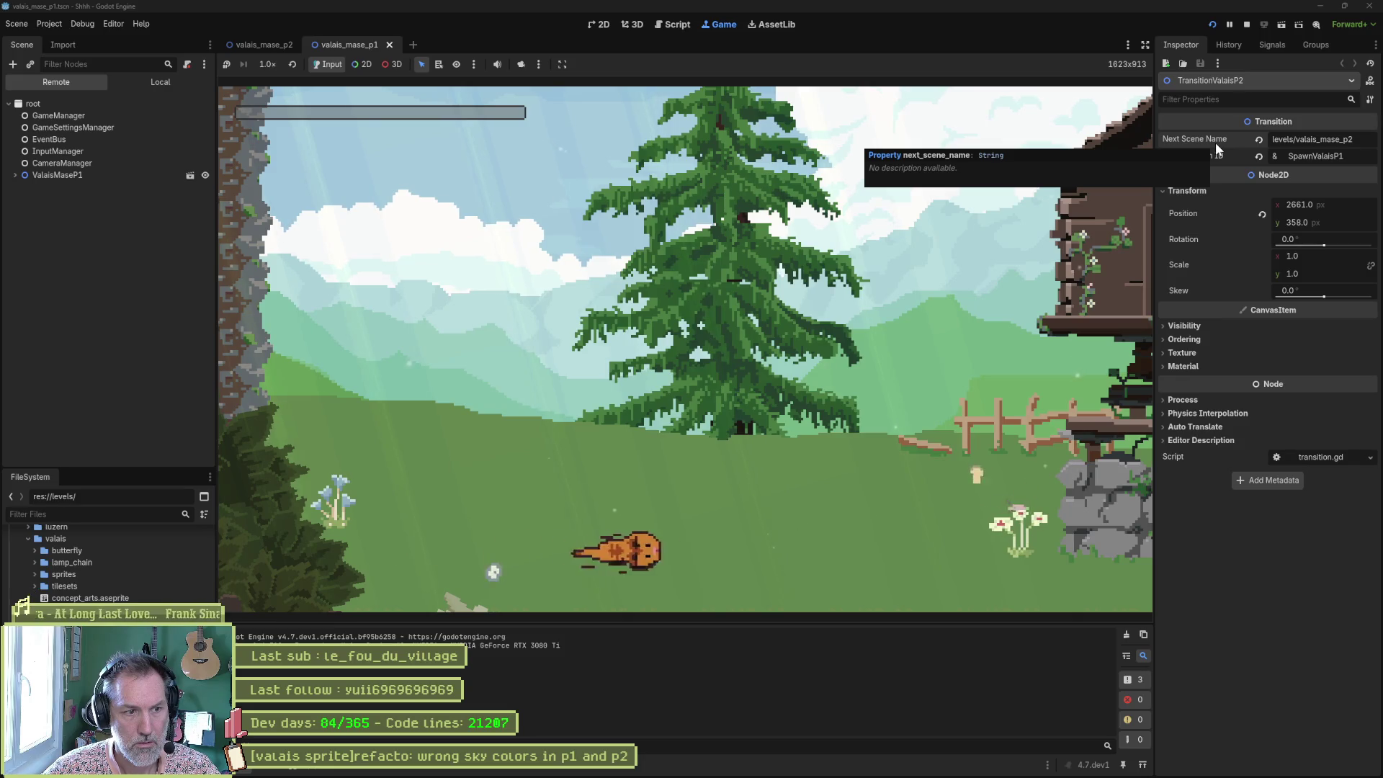
pyautogui.press('Right')
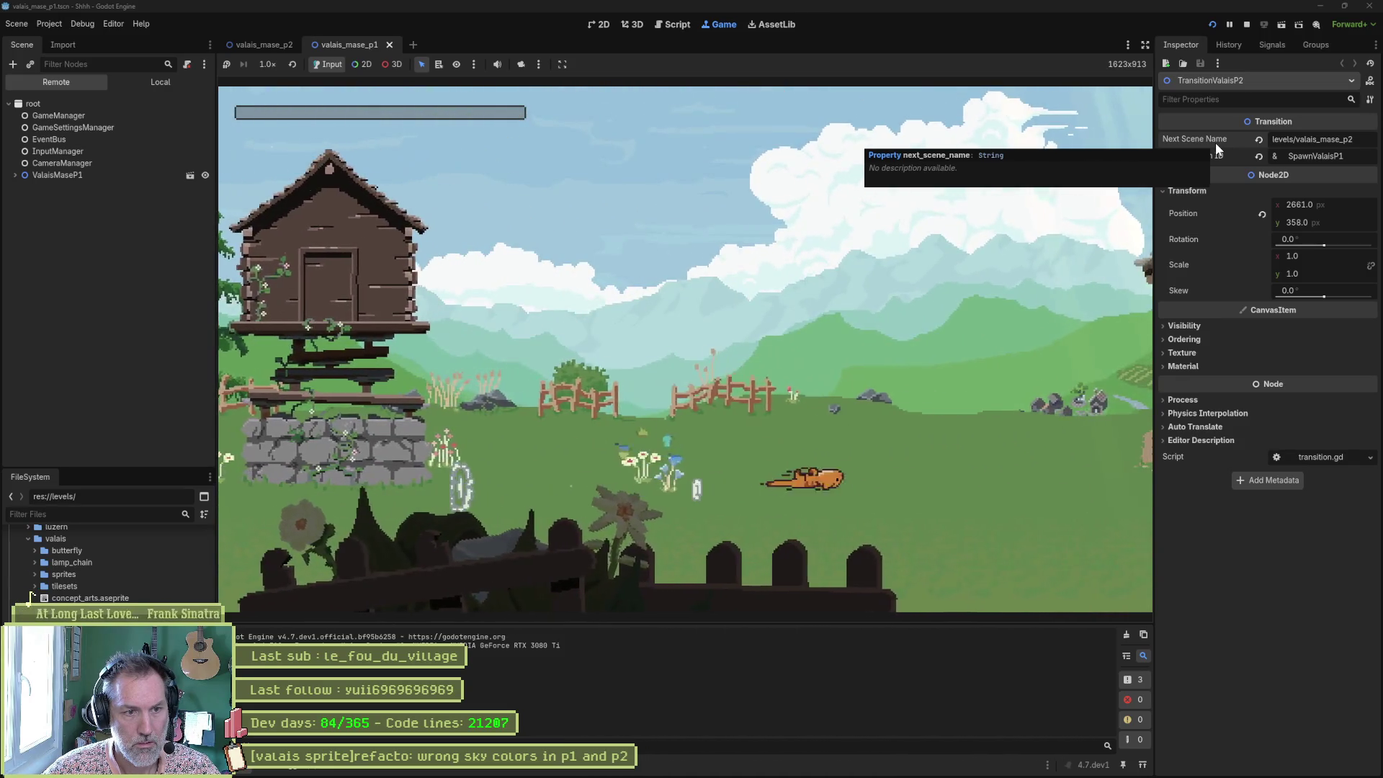
pyautogui.press('Right')
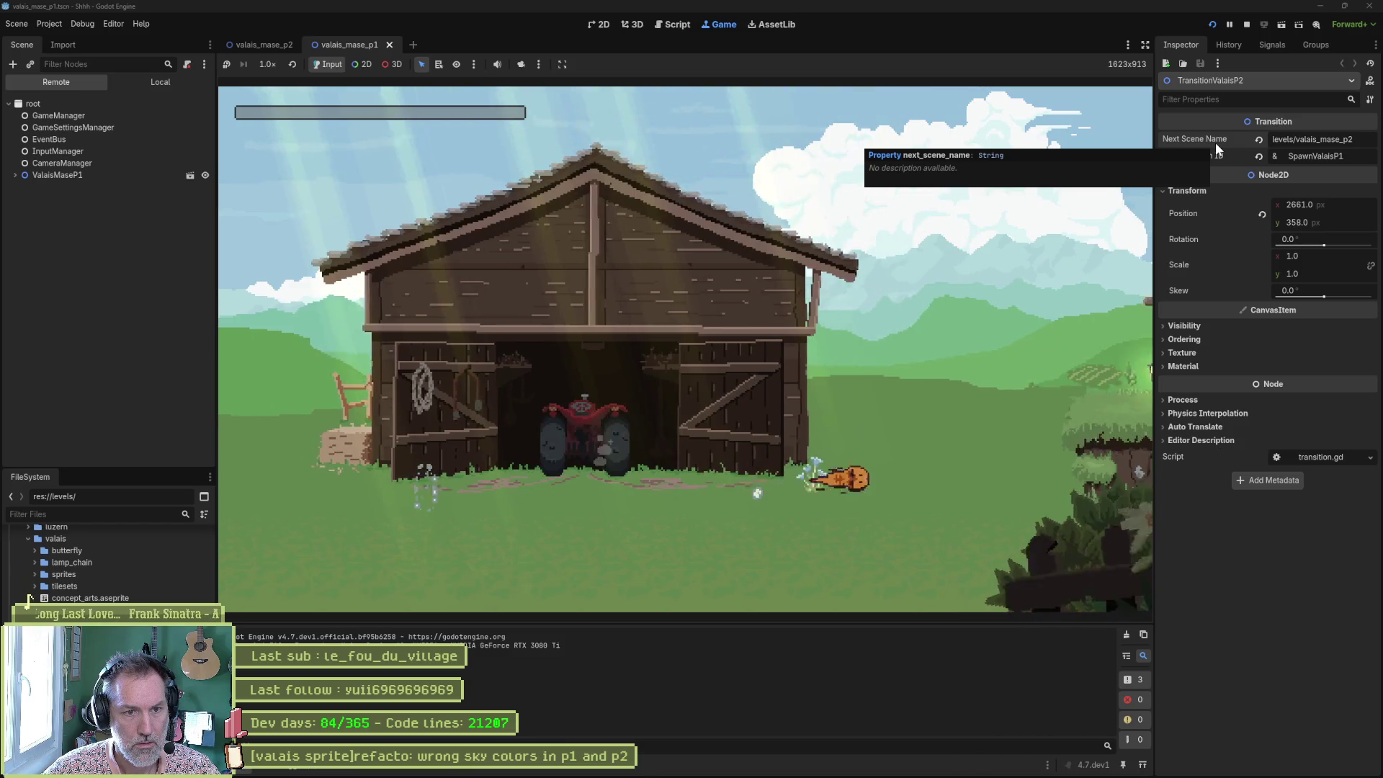
pyautogui.press('space')
pyautogui.press('Right')
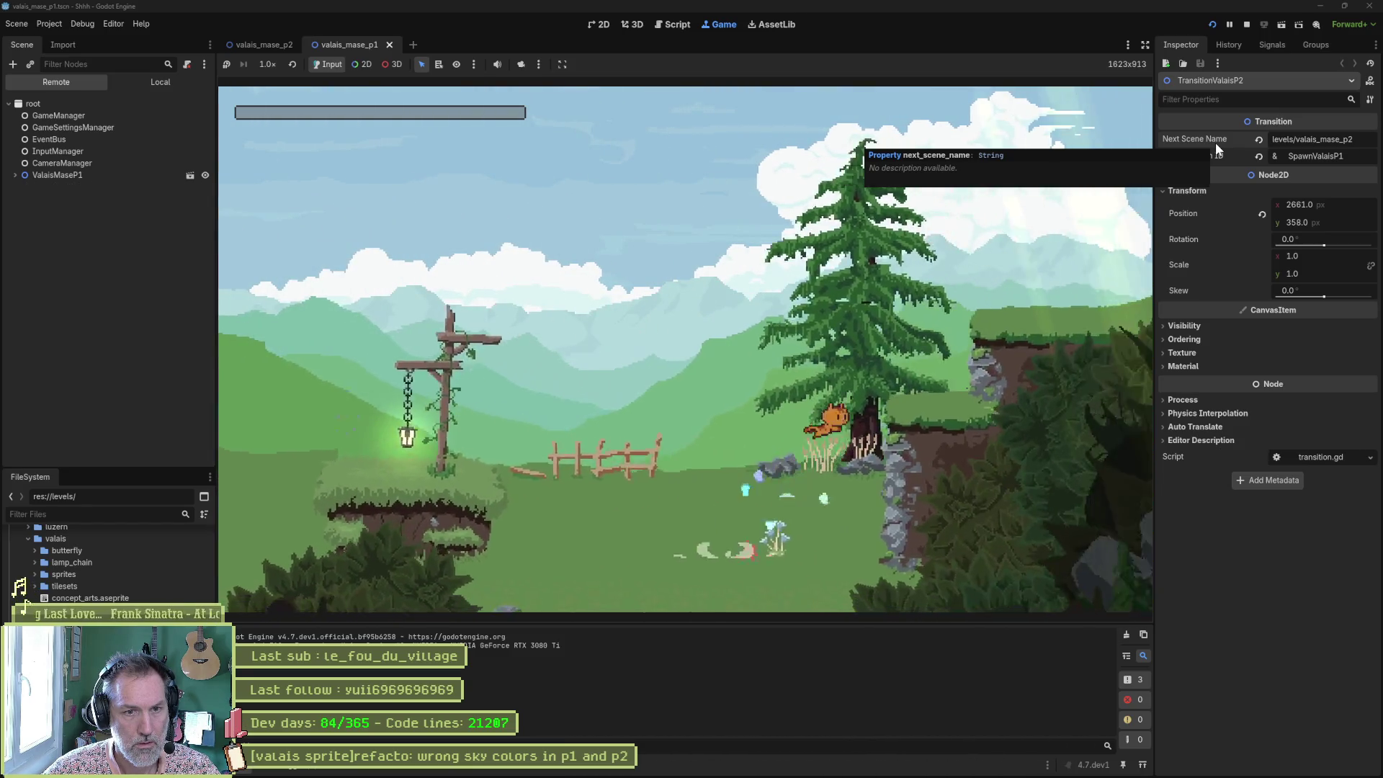
pyautogui.press('Right')
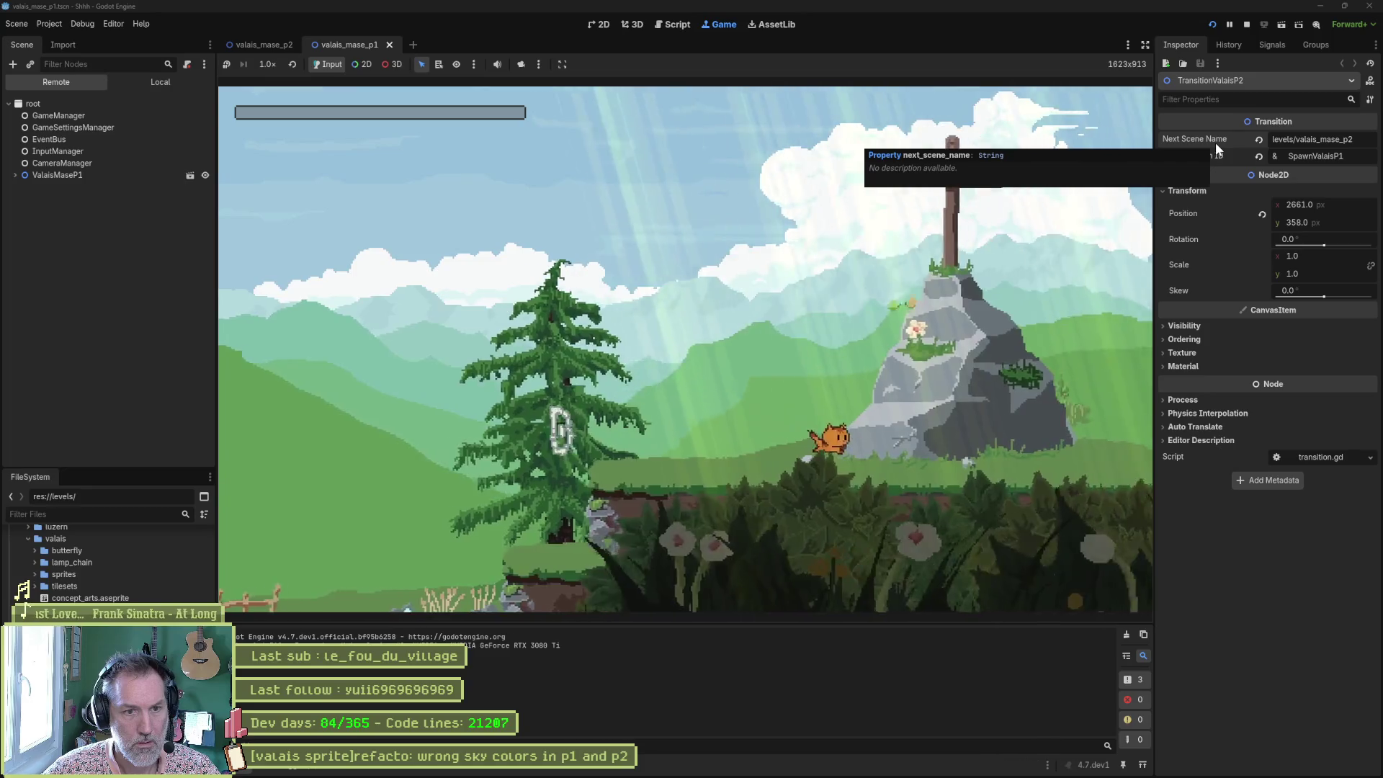
pyautogui.press('Right')
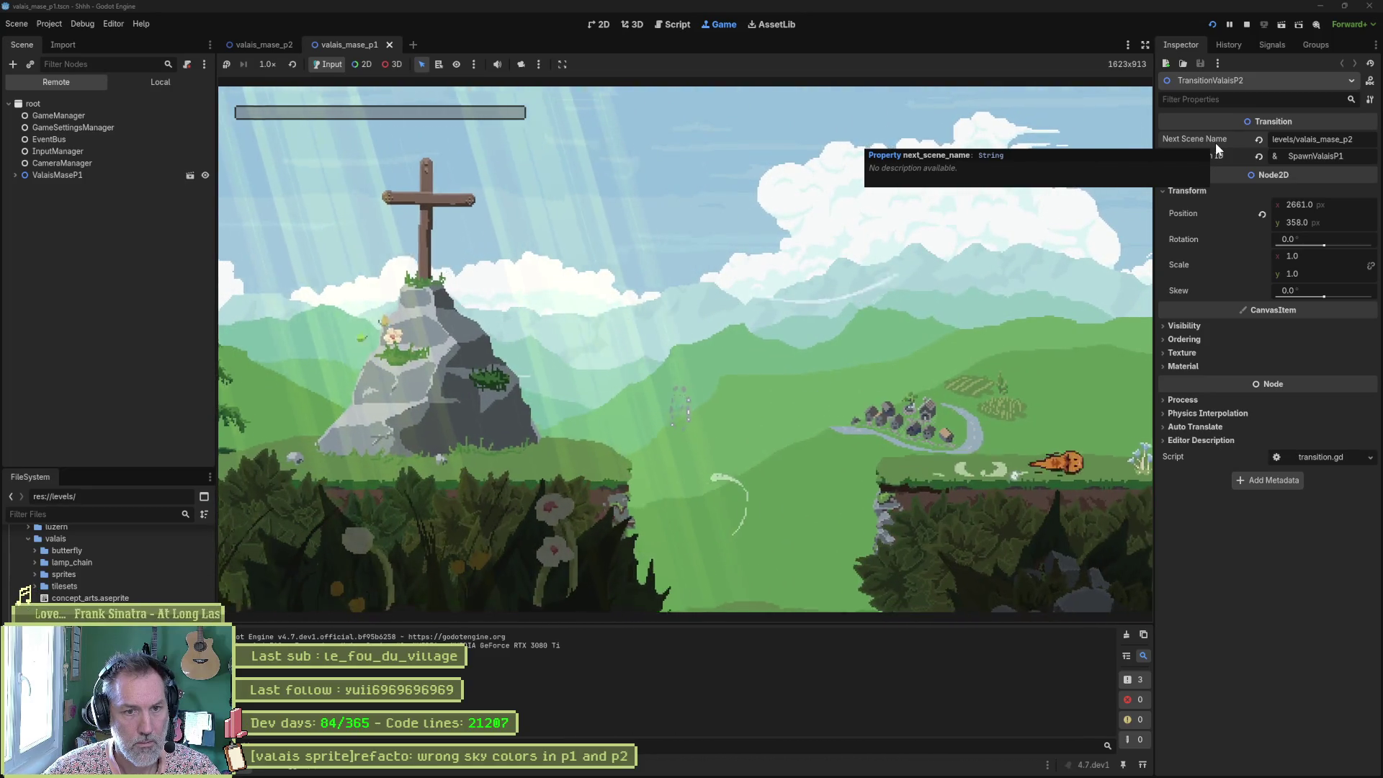
pyautogui.press('Right')
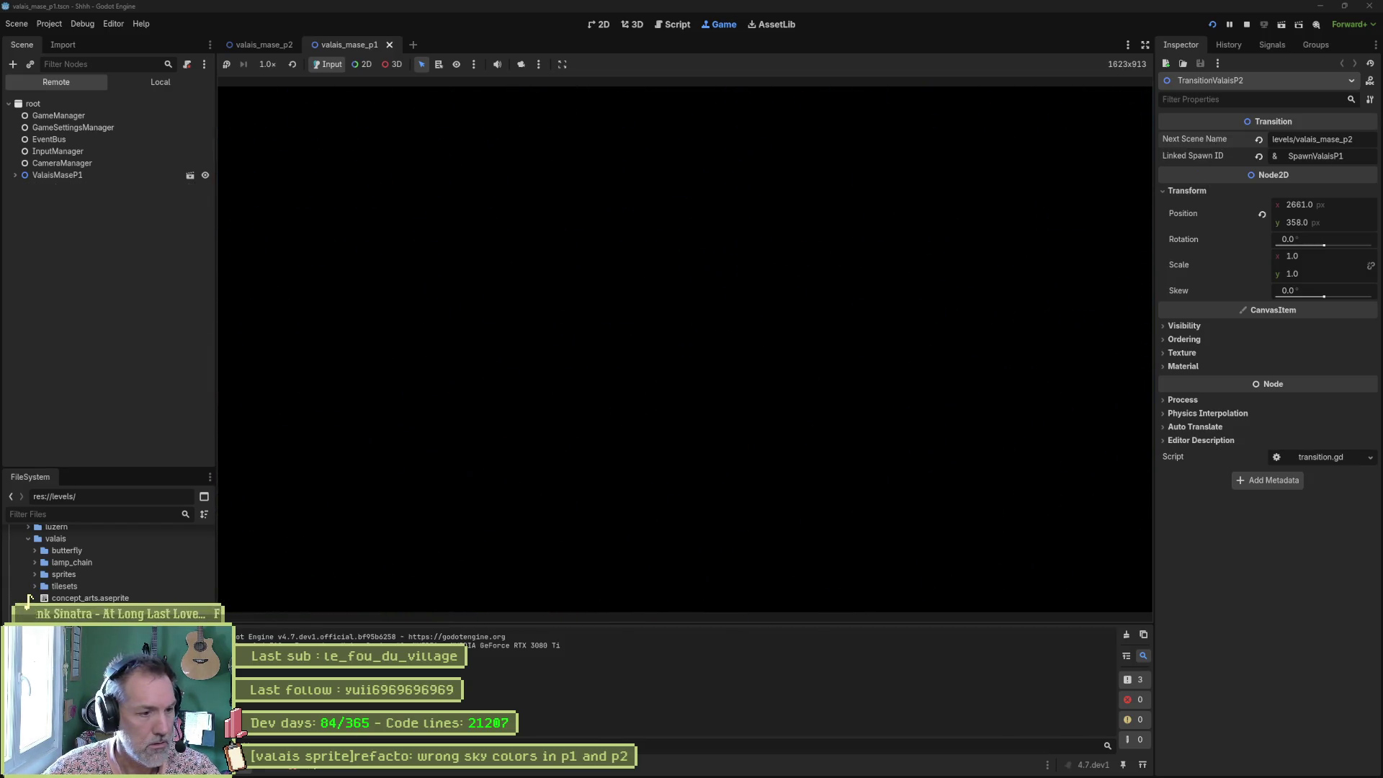
pyautogui.click(306, 768)
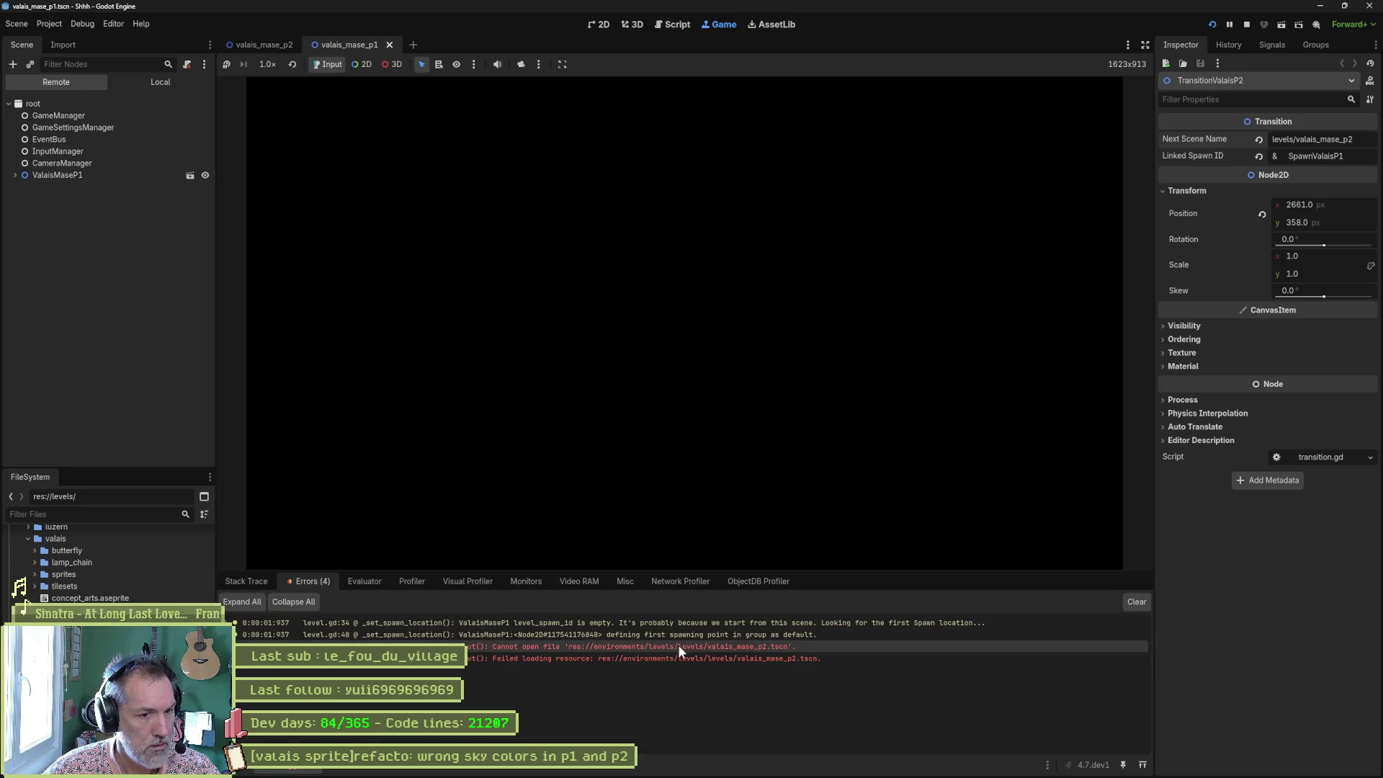
pyautogui.press('F8')
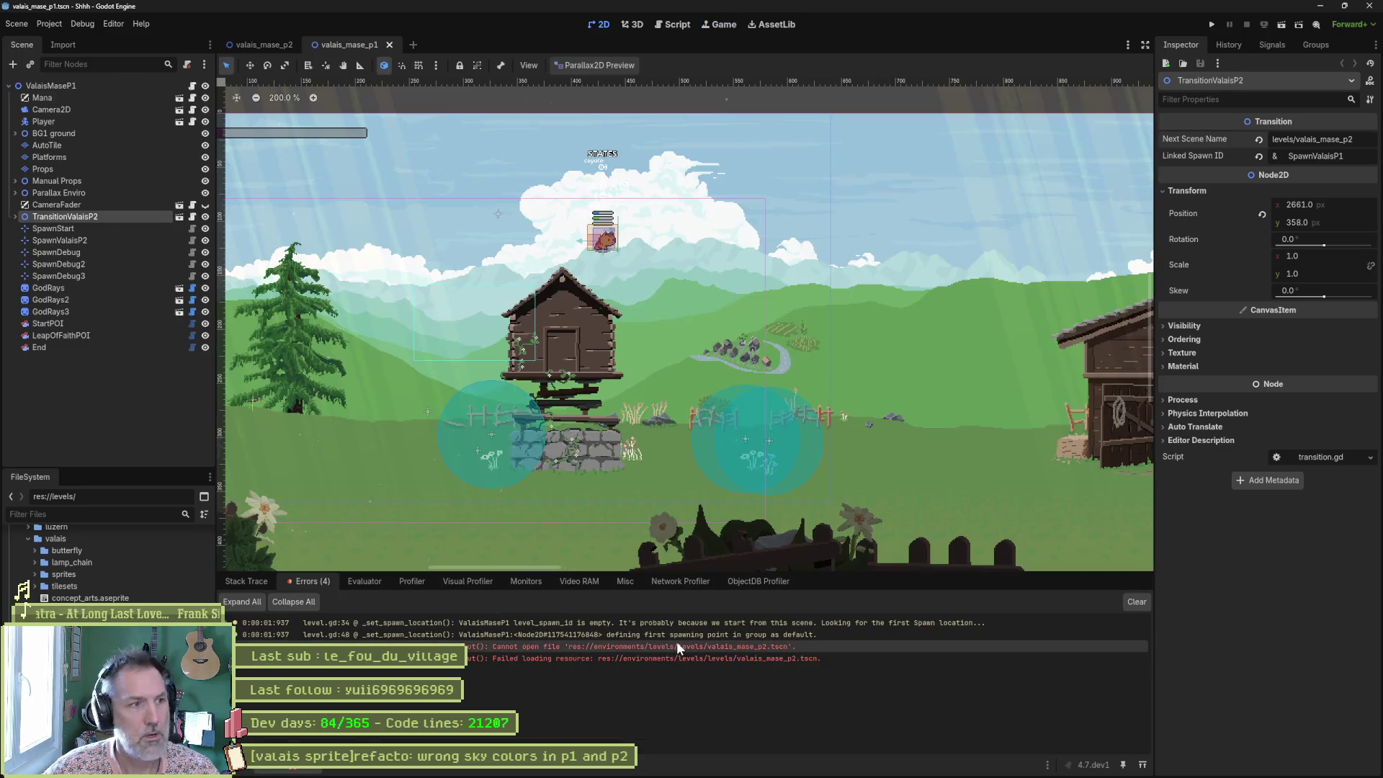
# Trace TransitionValaisP2's script through change_scene in game_manager.gd to where levels_path is defined.
pyautogui.click(193, 217)
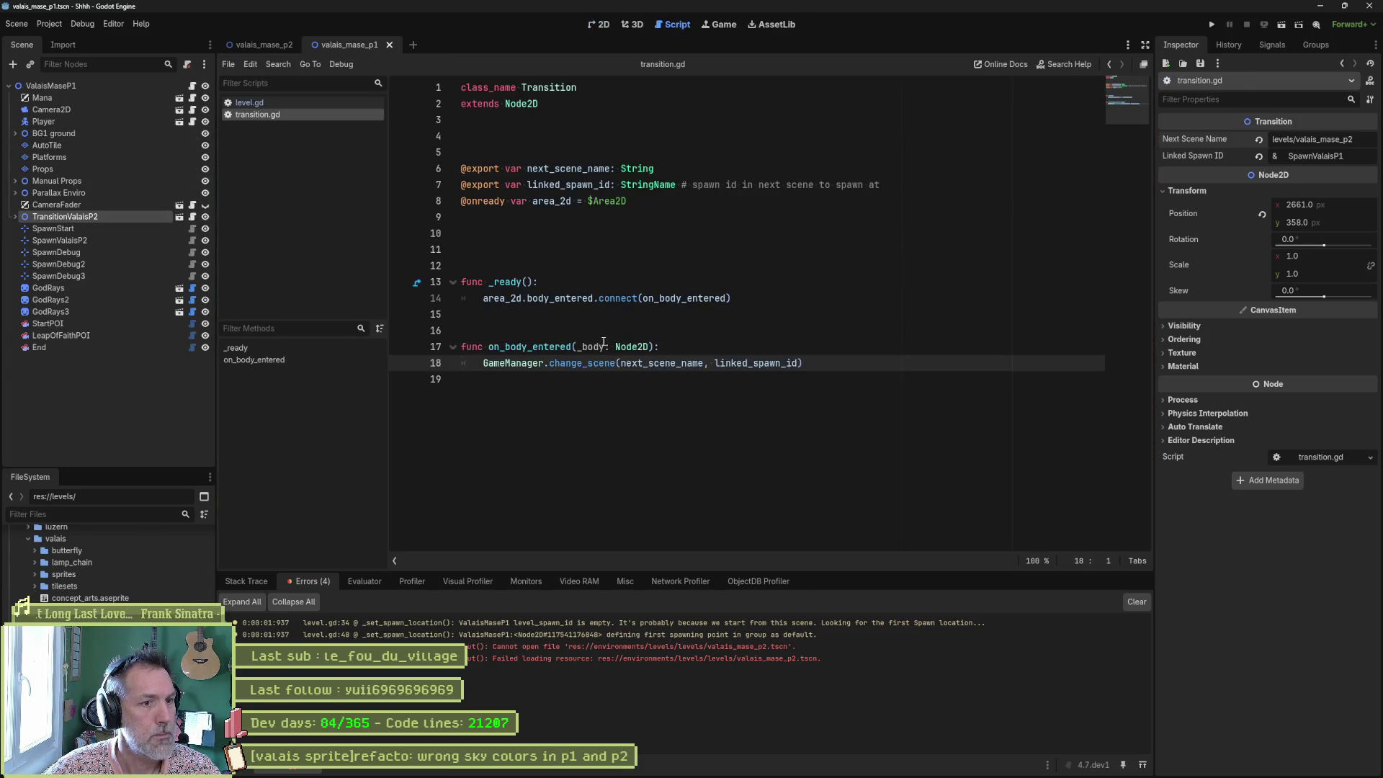
pyautogui.keyDown('ctrl'); pyautogui.click(579, 366); pyautogui.keyUp('ctrl')
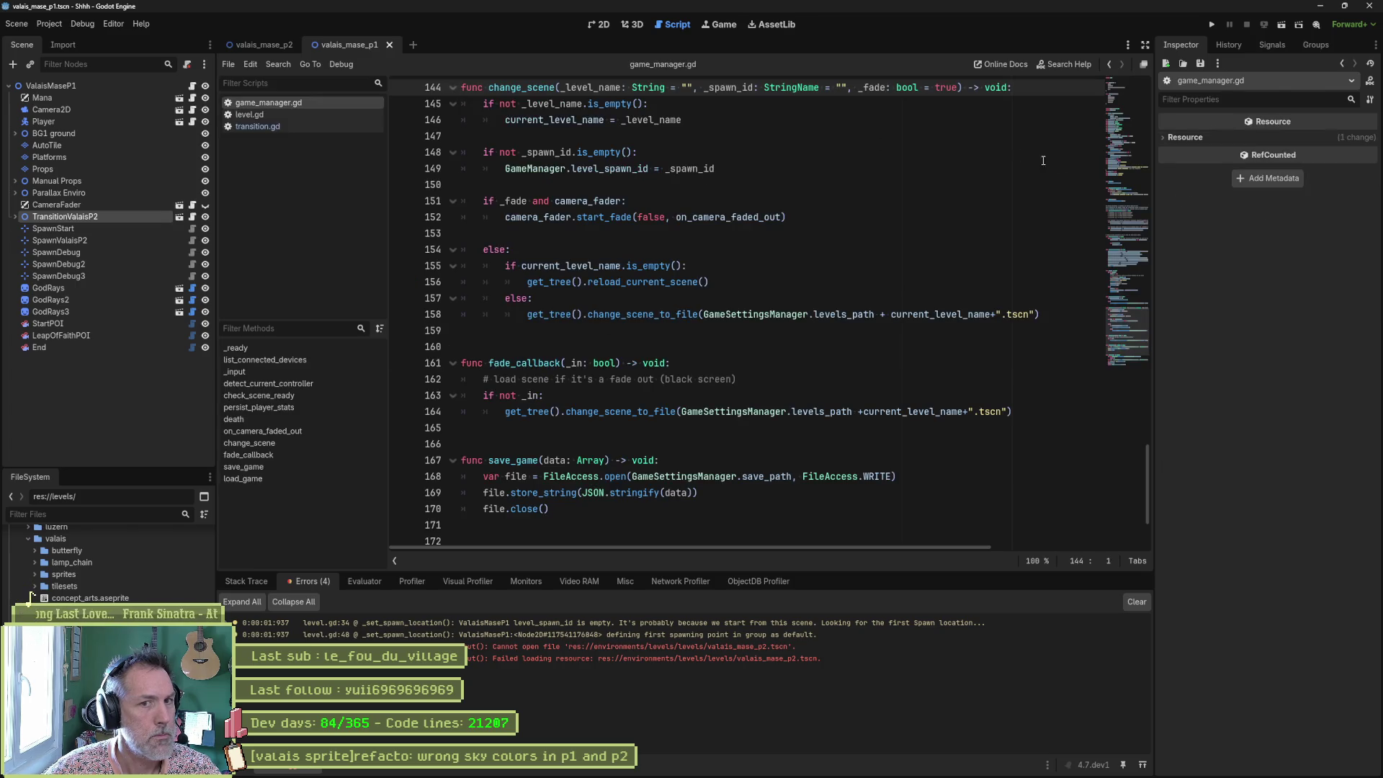
pyautogui.scroll(20, 805, 301)
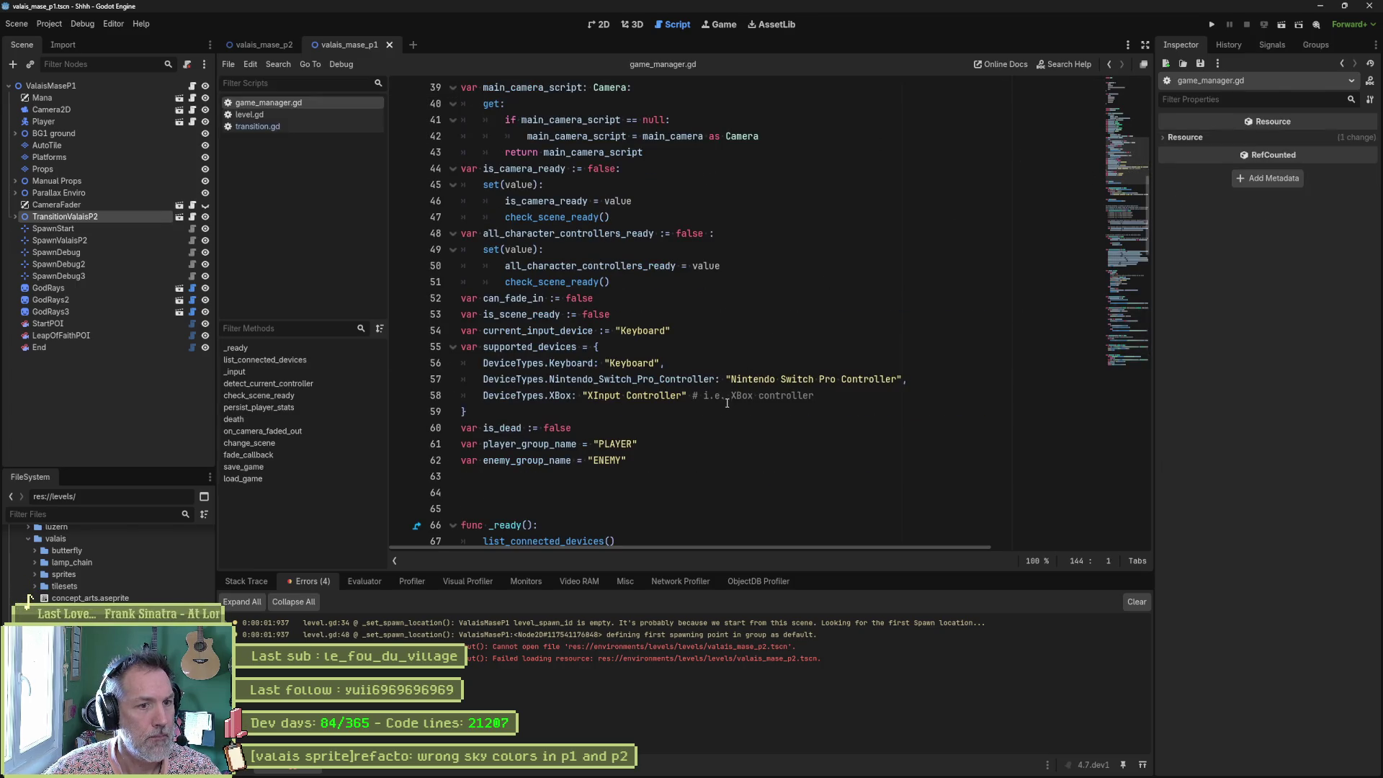
pyautogui.scroll(12, 728, 399)
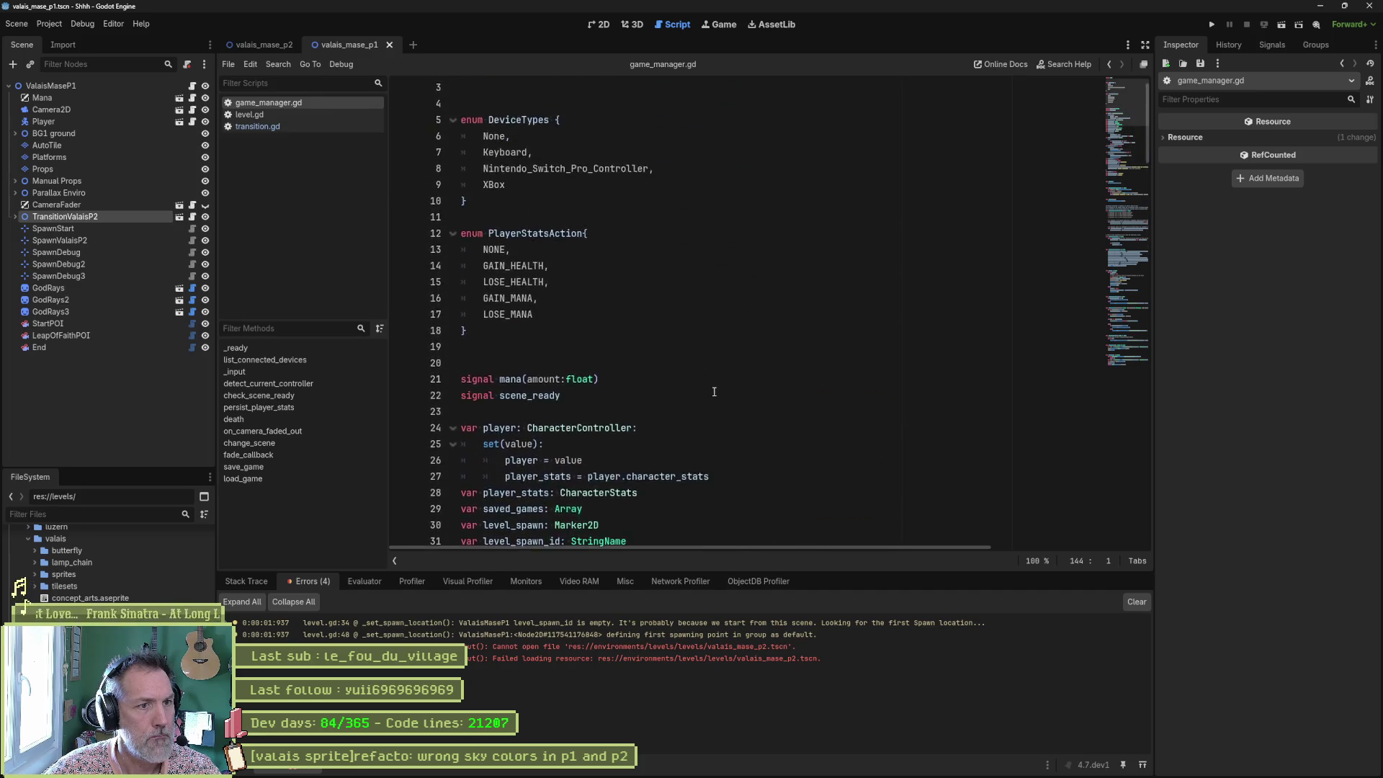
pyautogui.scroll(-8, 721, 392)
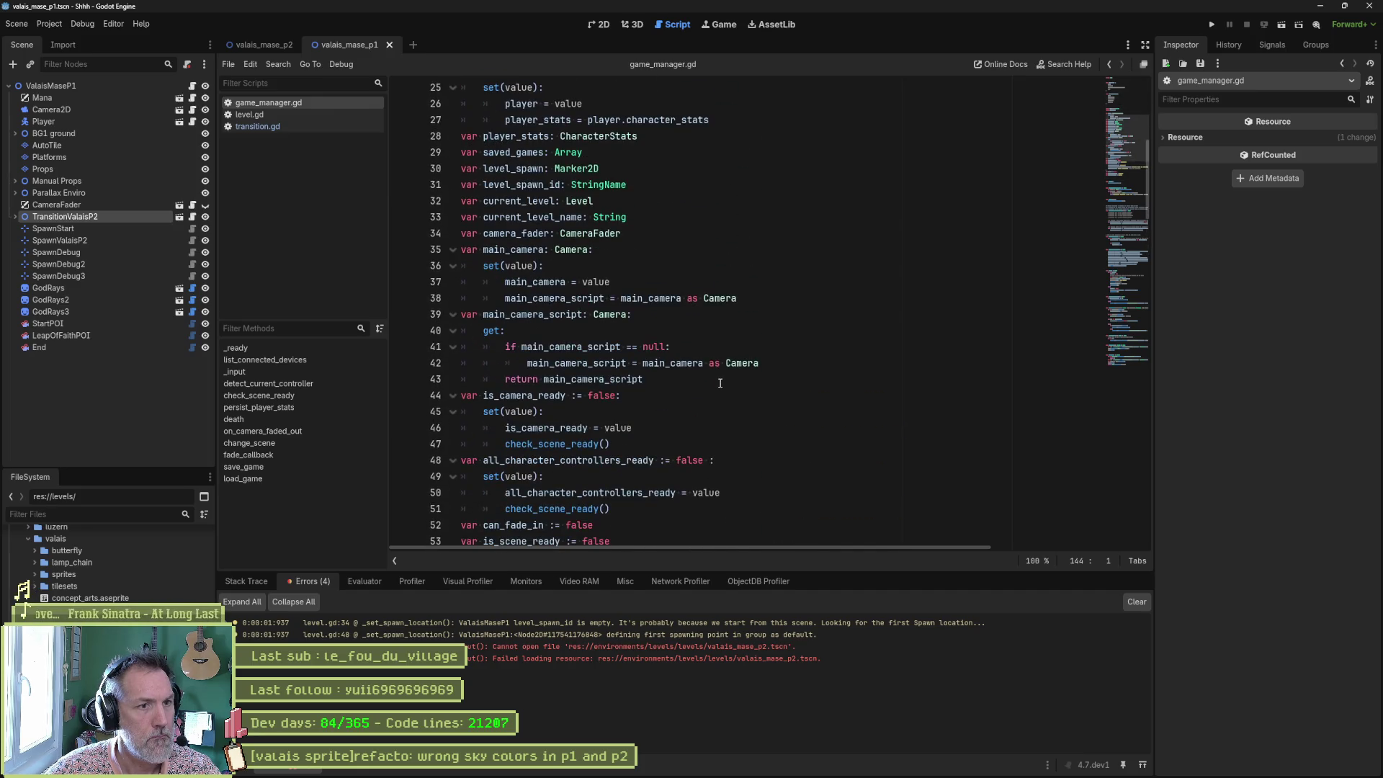
pyautogui.scroll(-6, 719, 383)
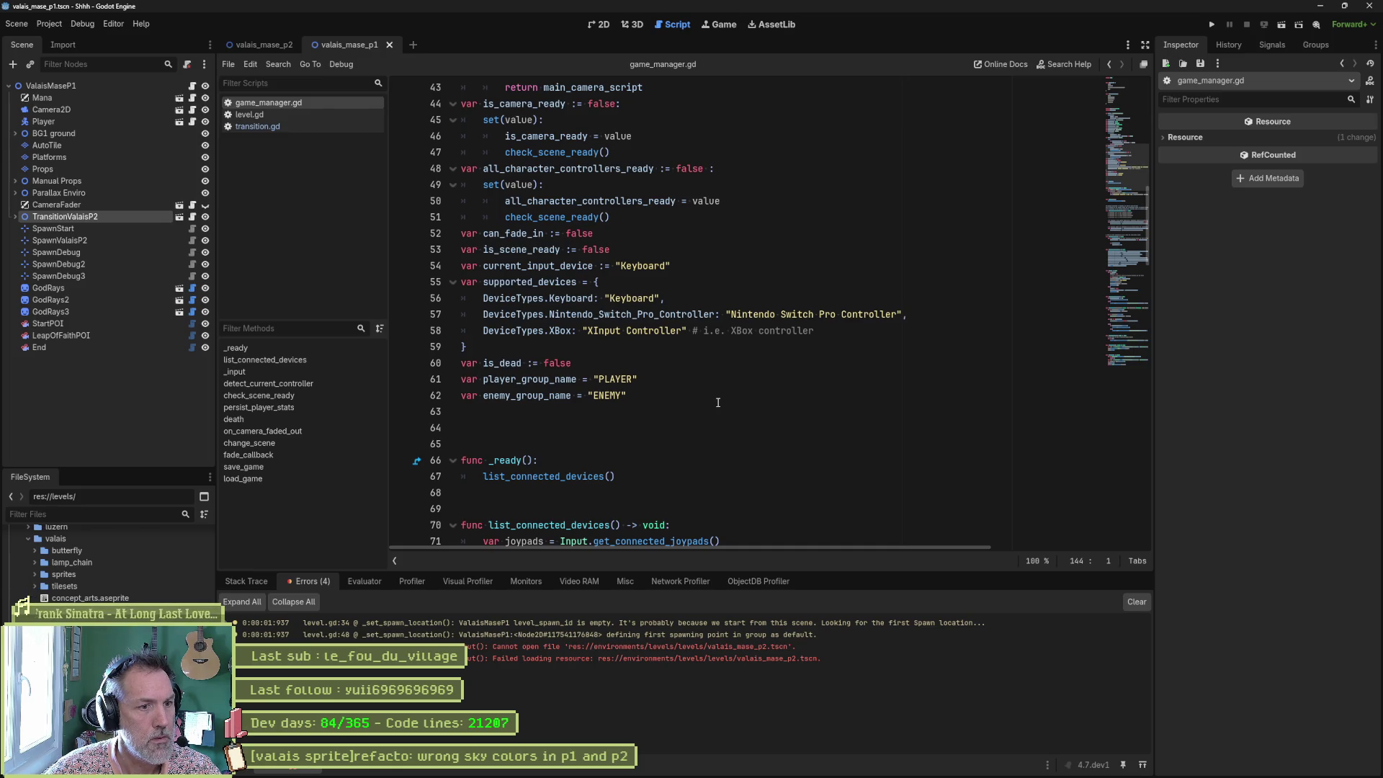
pyautogui.scroll(3, 678, 380)
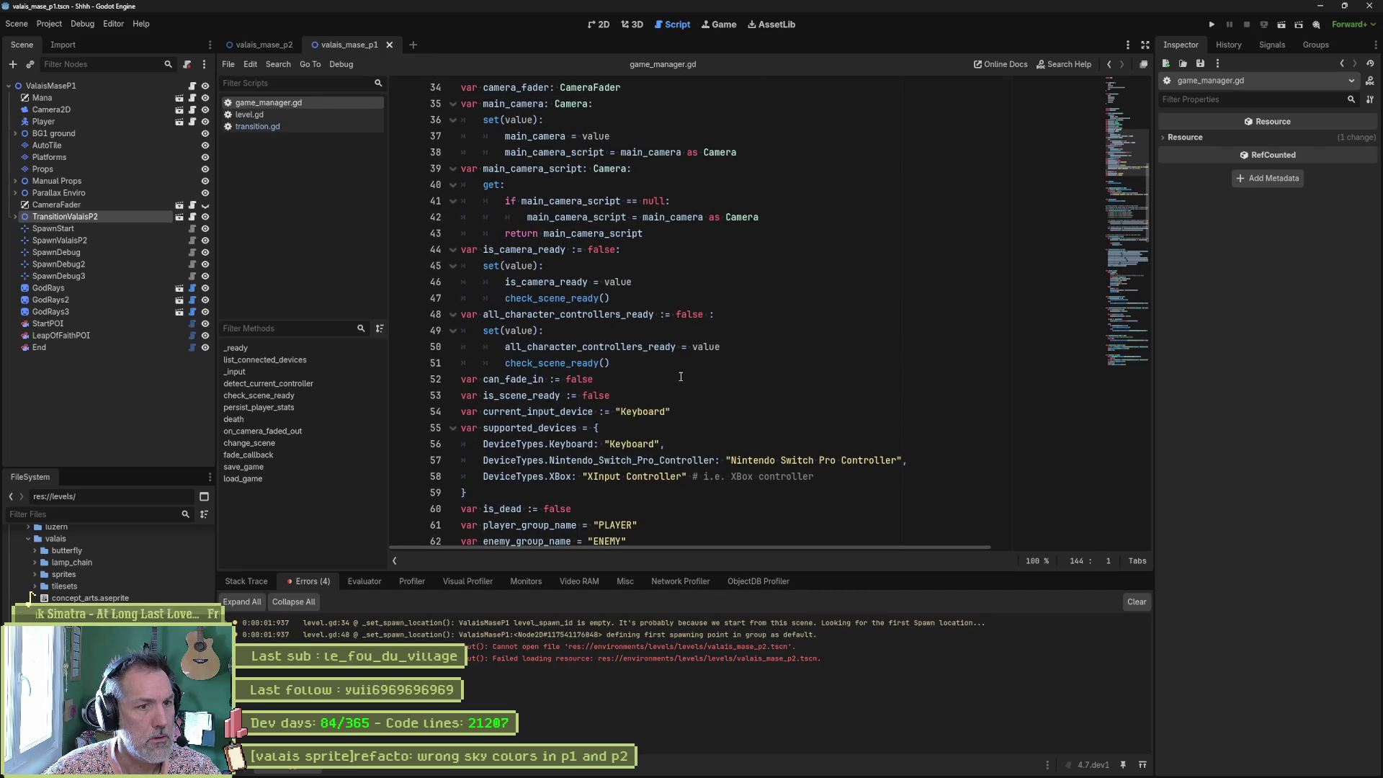
pyautogui.scroll(2, 680, 377)
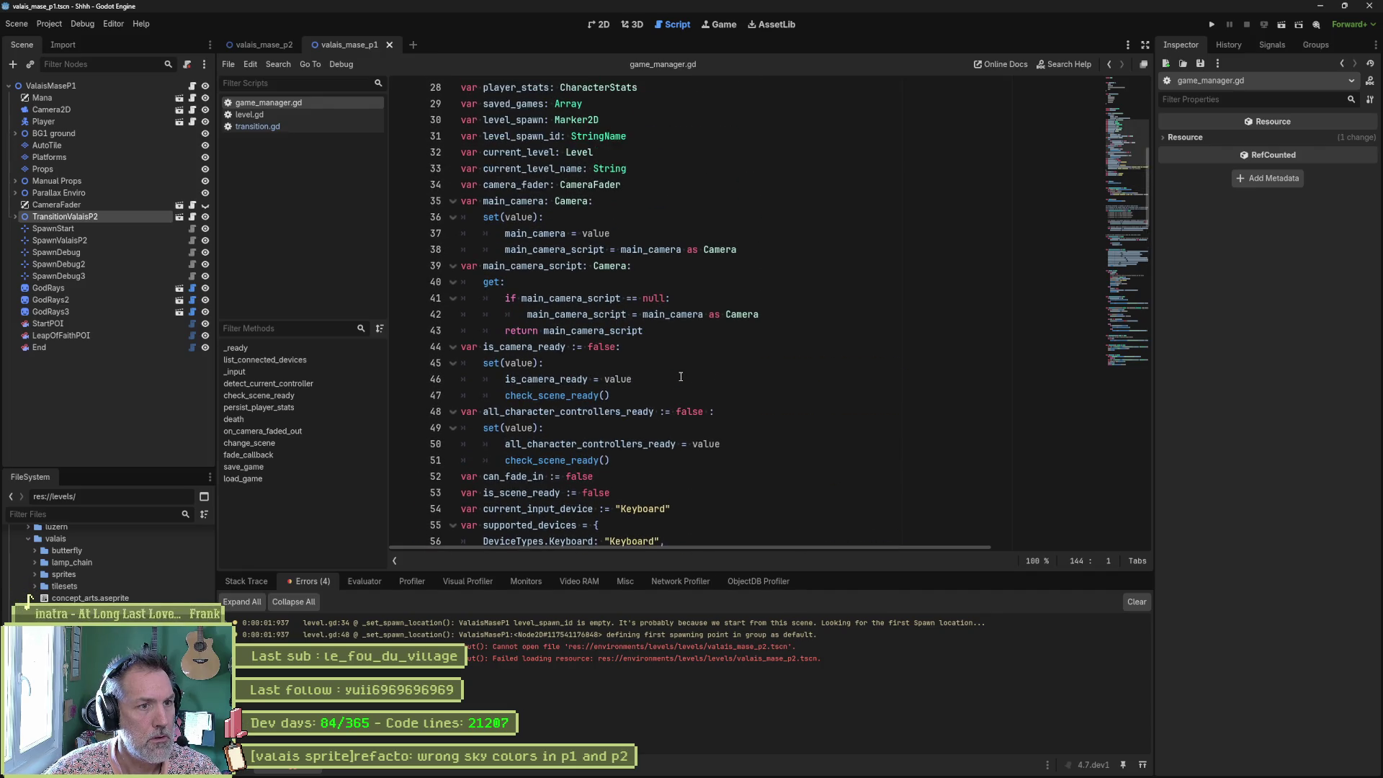
pyautogui.scroll(3, 681, 377)
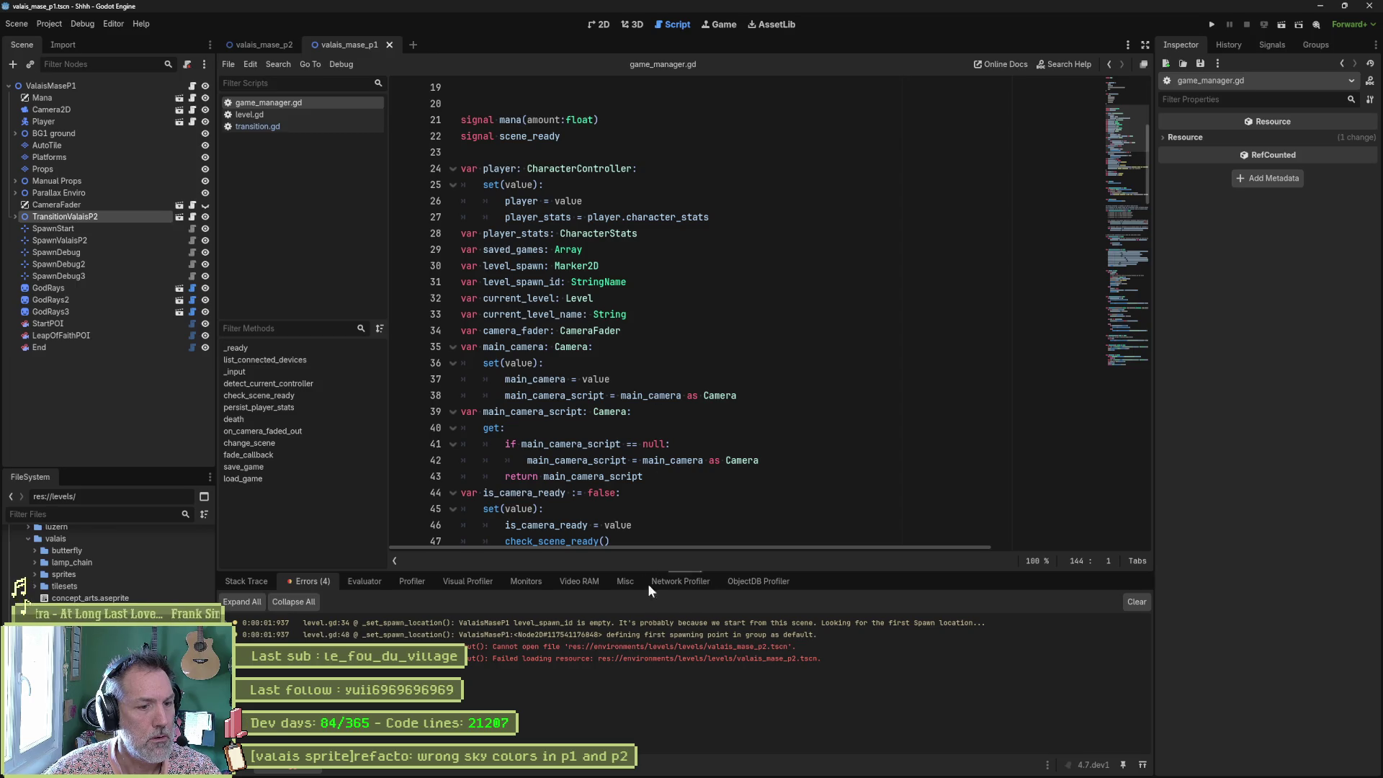
pyautogui.click(607, 646)
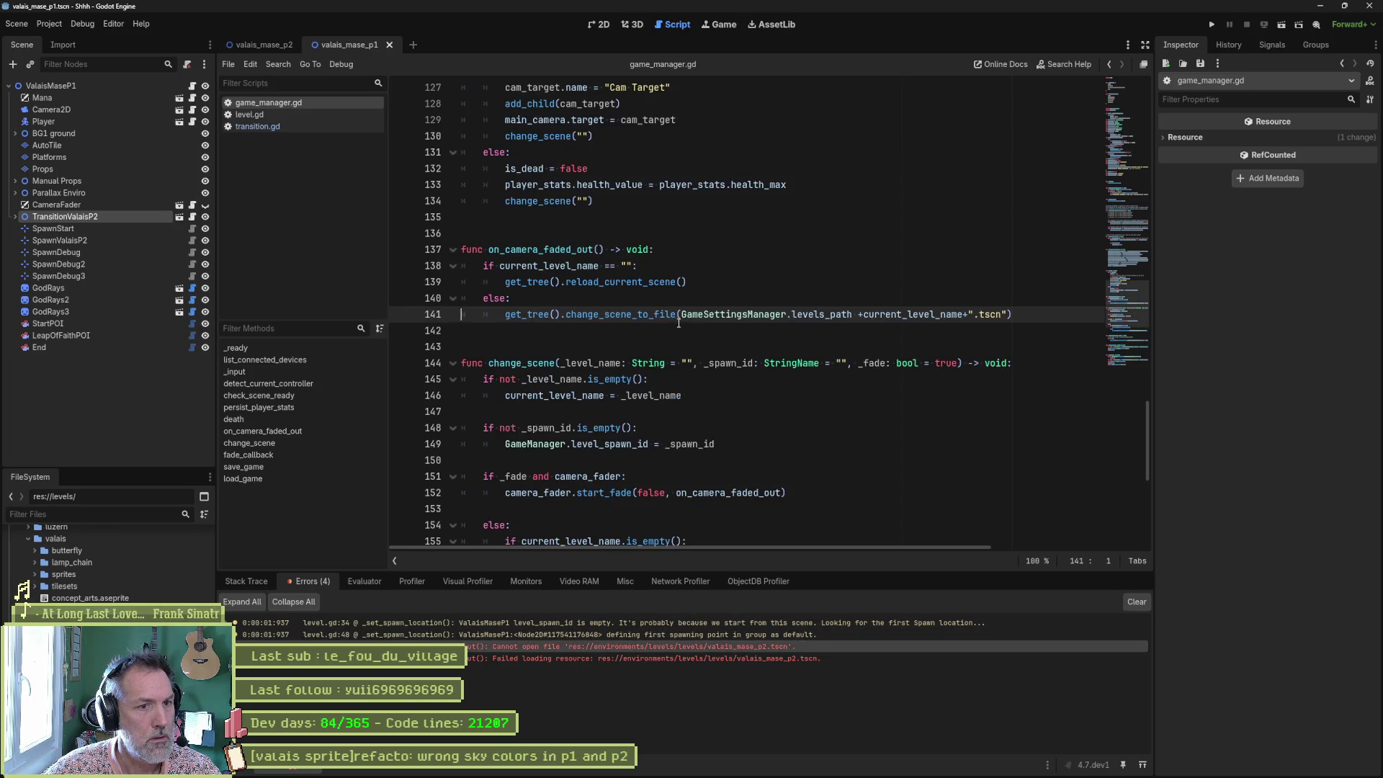
pyautogui.keyDown('ctrl'); pyautogui.click(834, 314); pyautogui.keyUp('ctrl')
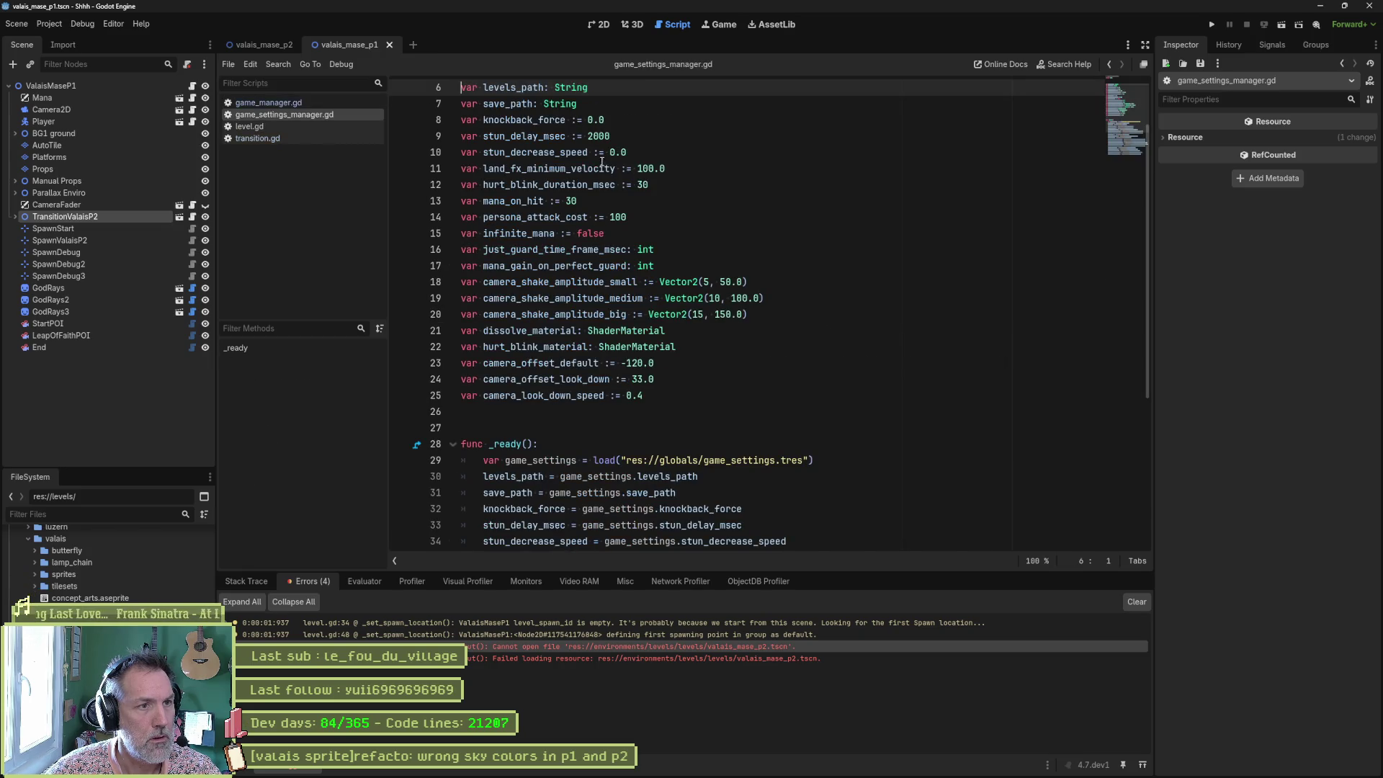
# Search the project for where the levels_path variable is used.
pyautogui.doubleClick(513, 87)
pyautogui.hotkey('ctrl', 'shift', 'f')
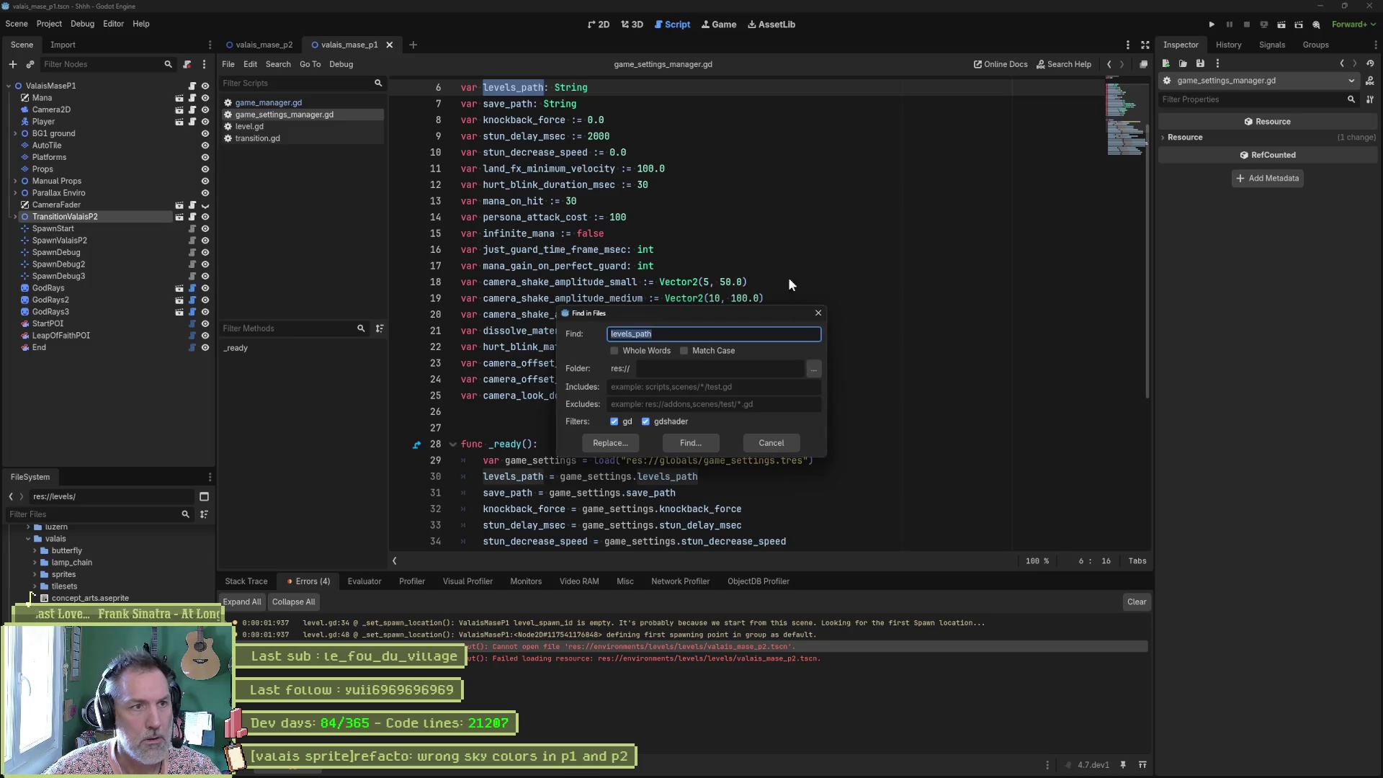
pyautogui.press('Escape')
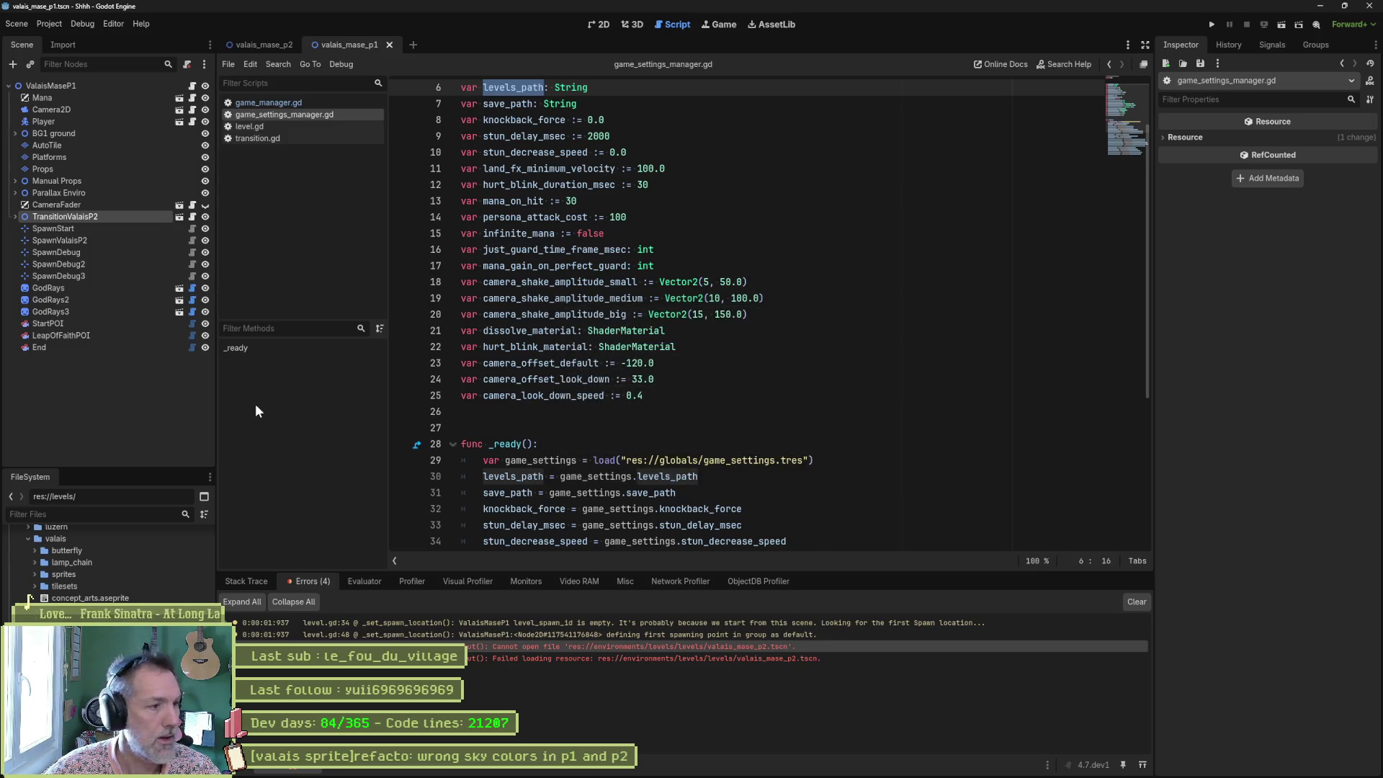
pyautogui.scroll(10, 137, 571)
# Change Levels Path in game_settings.tres to res://levels/, save, and reselect TransitionValaisP2.
pyautogui.doubleClick(61, 547)
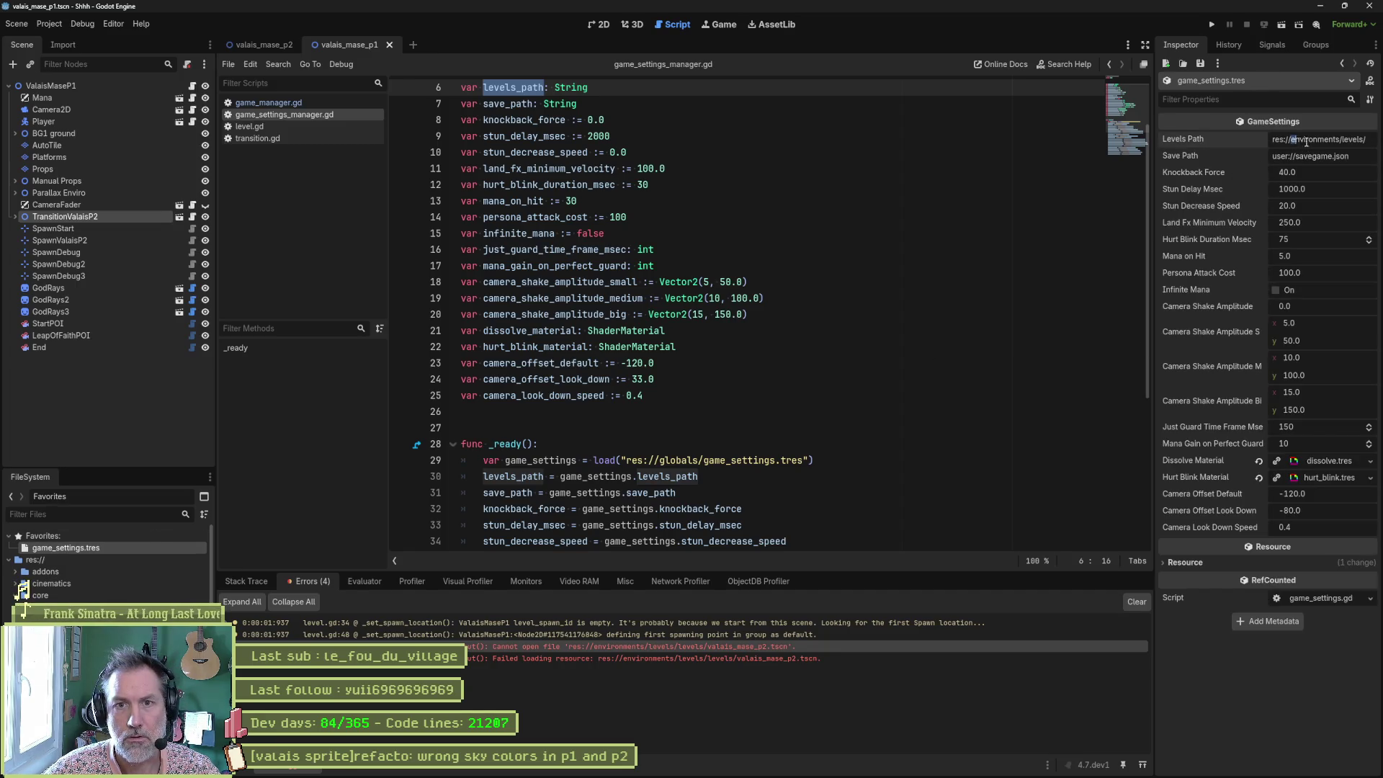
pyautogui.moveTo(1291, 140); pyautogui.dragTo(1336, 147)
pyautogui.press('Delete')
pyautogui.press('Delete')
pyautogui.press('Delete')
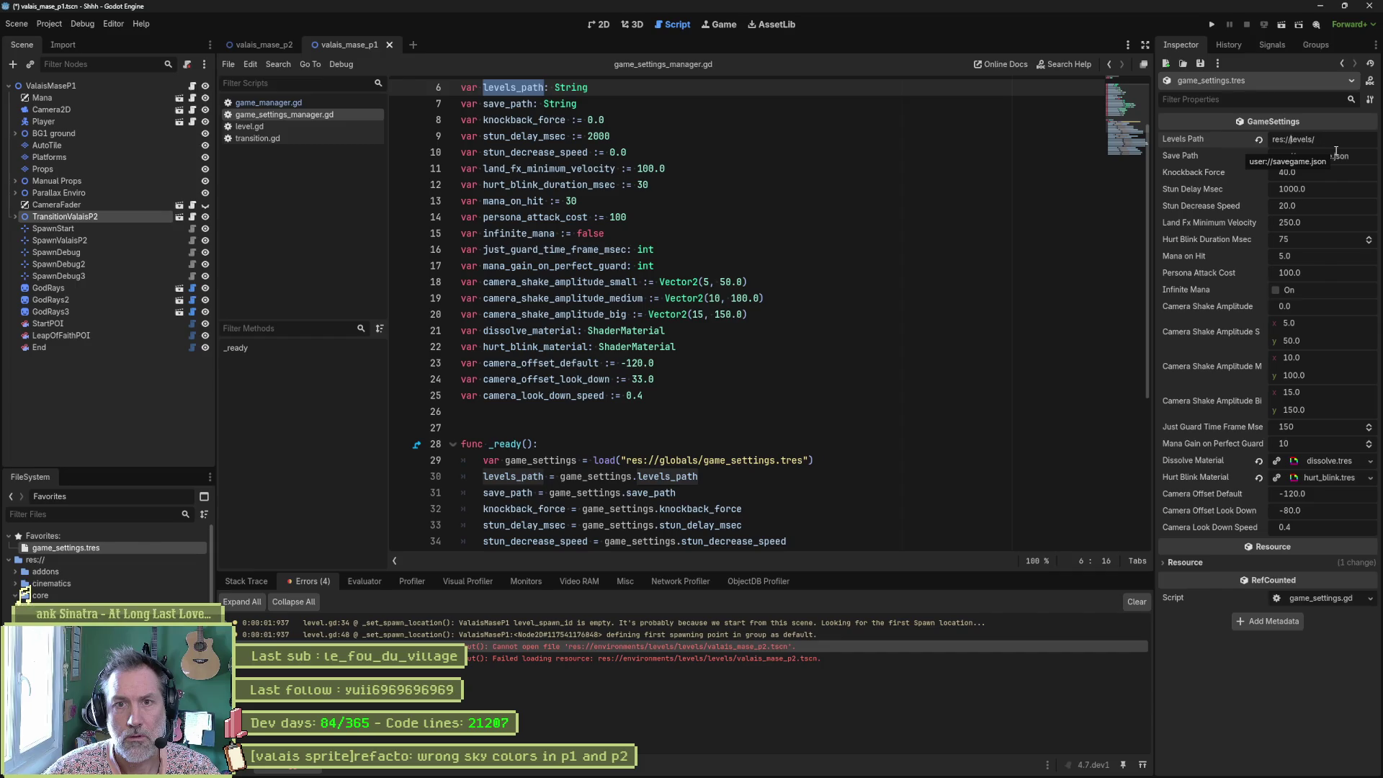
pyautogui.click(1004, 239)
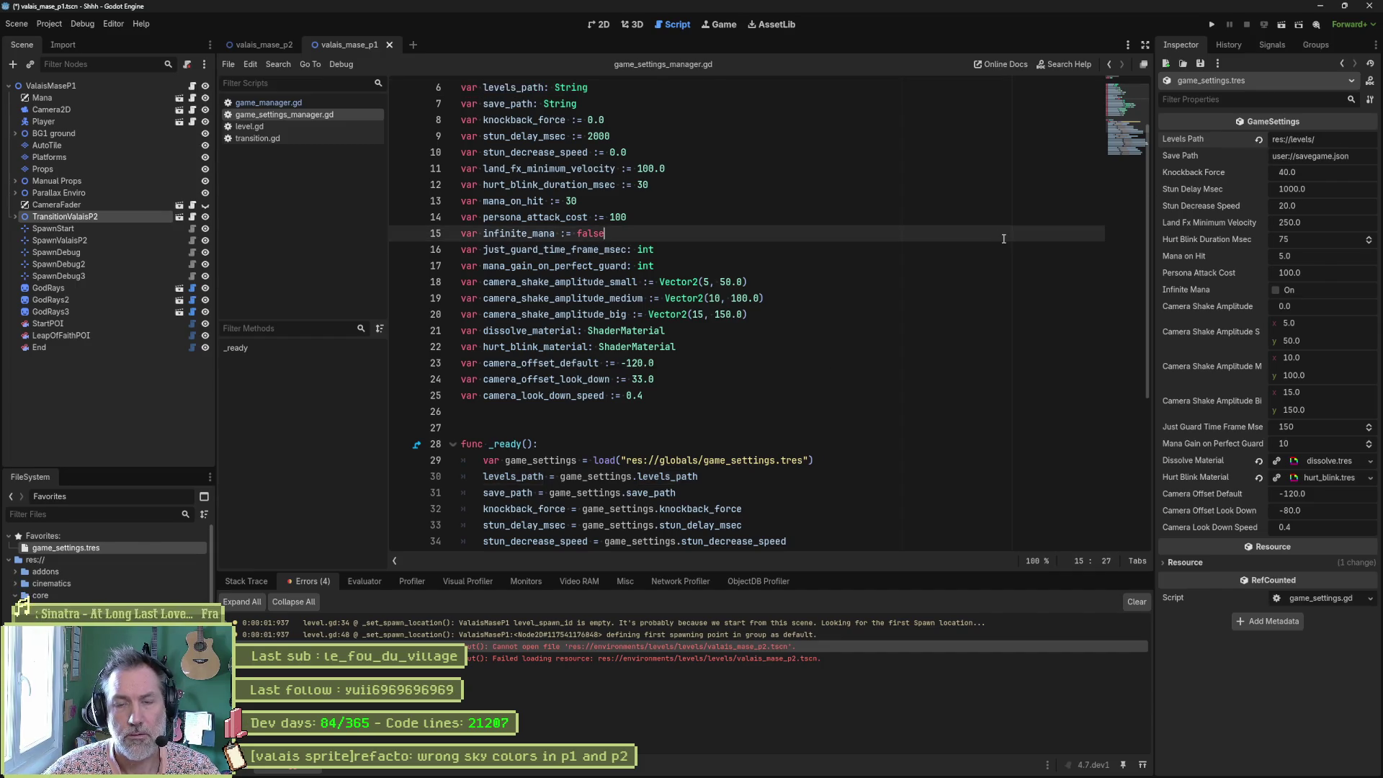
pyautogui.hotkey('ctrl', 's')
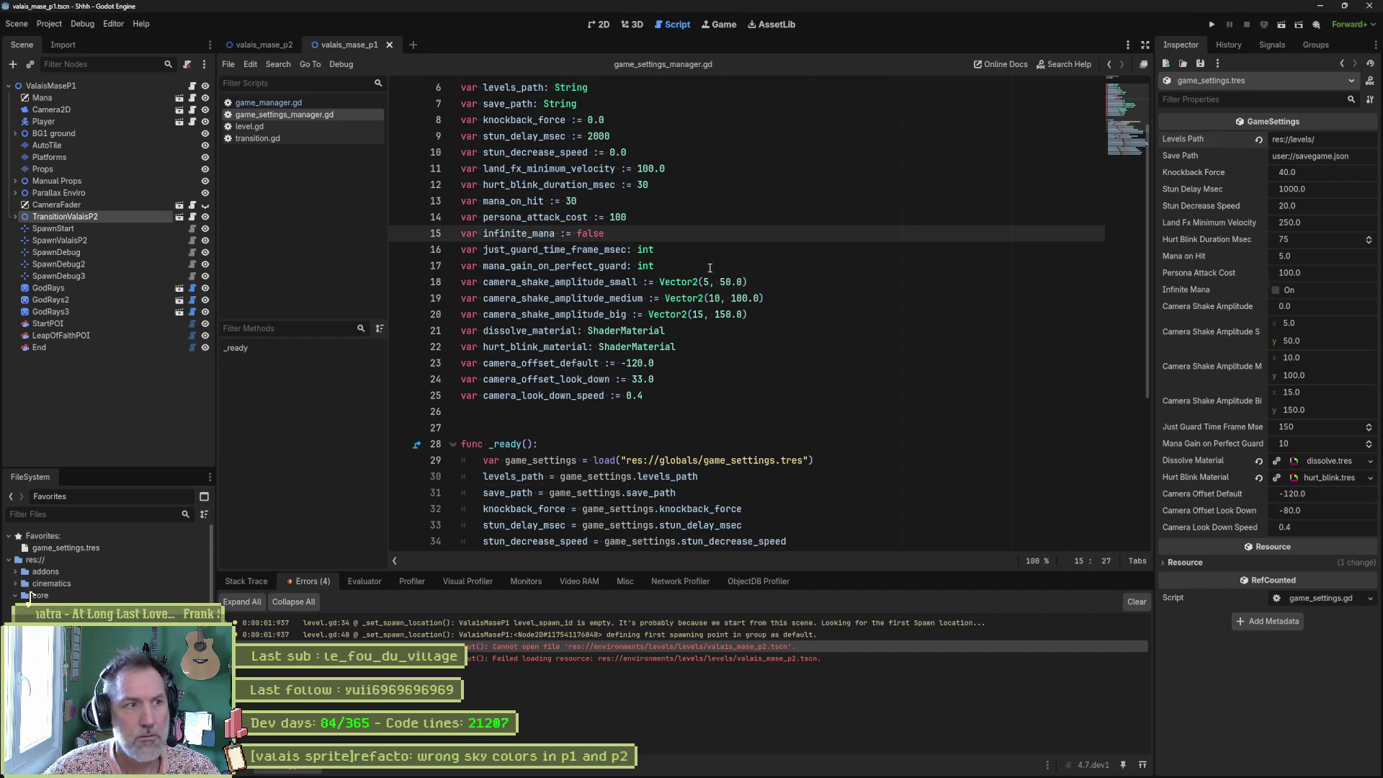
pyautogui.click(110, 213)
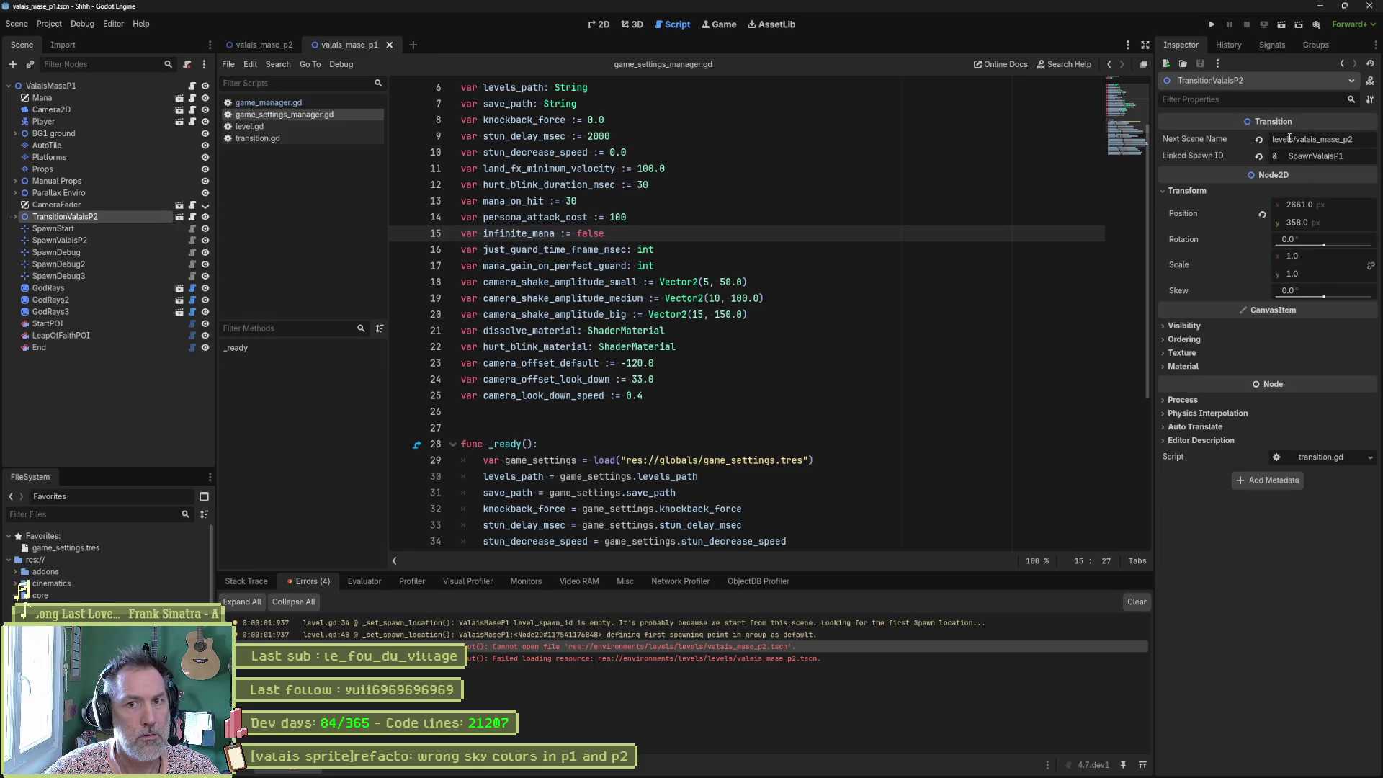